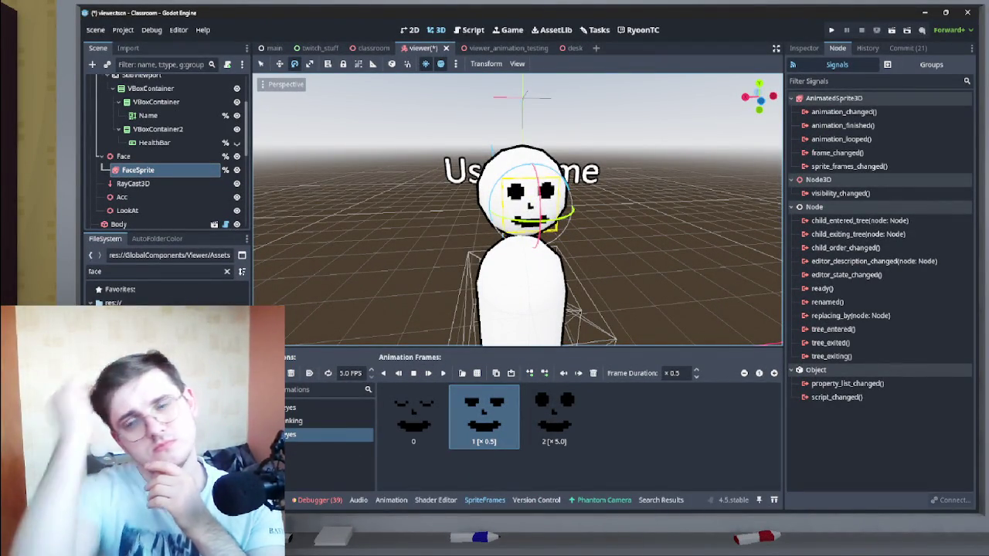
Step: Create a new Doing task titled 'Zoom out explode all' on the Tasks board
click(594, 30)
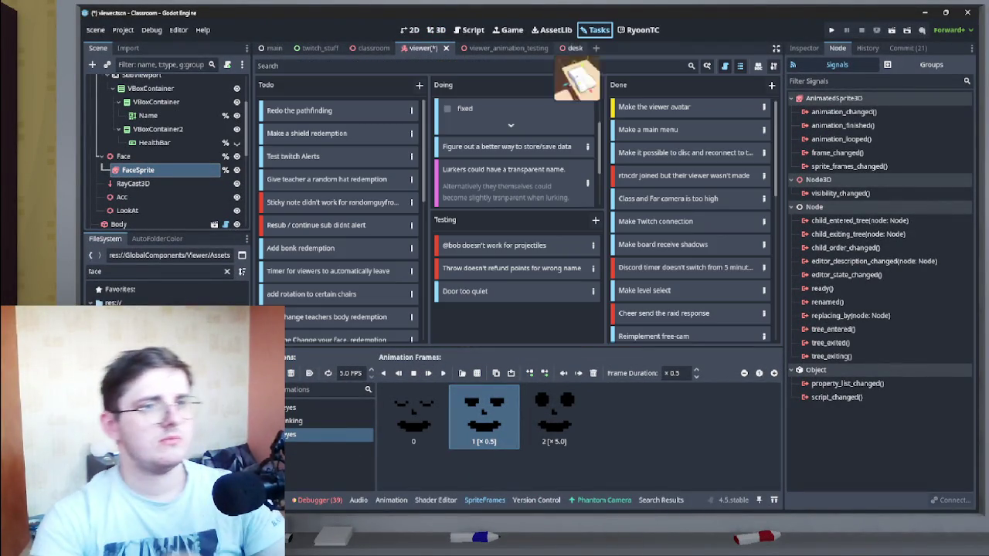
scroll(514, 154, down, 2)
click(594, 84)
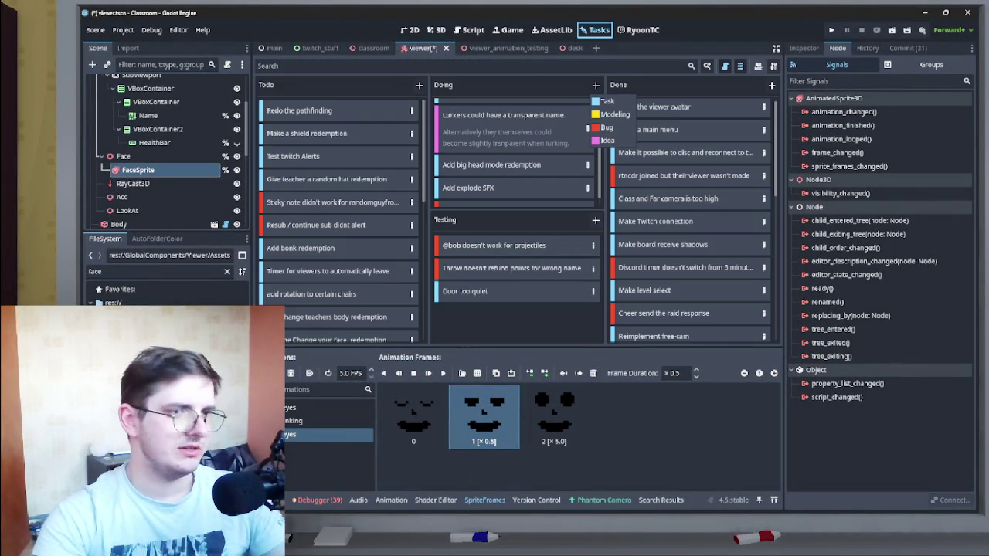
click(607, 101)
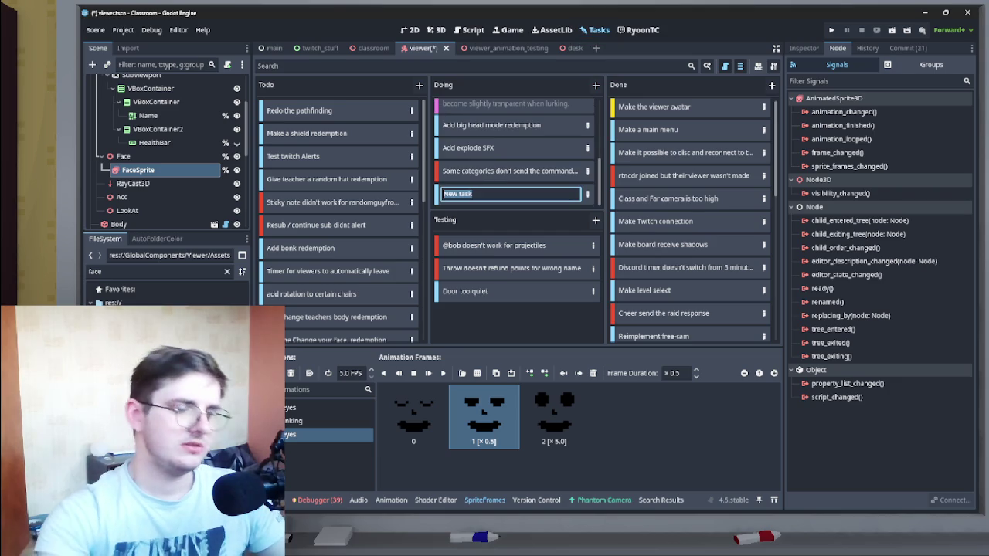
text(Make )
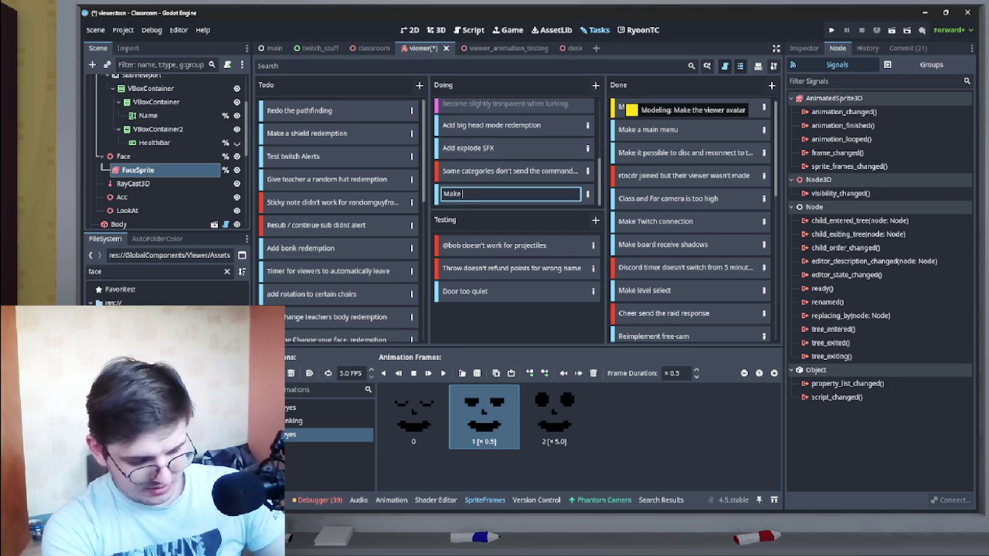
text(explode all )
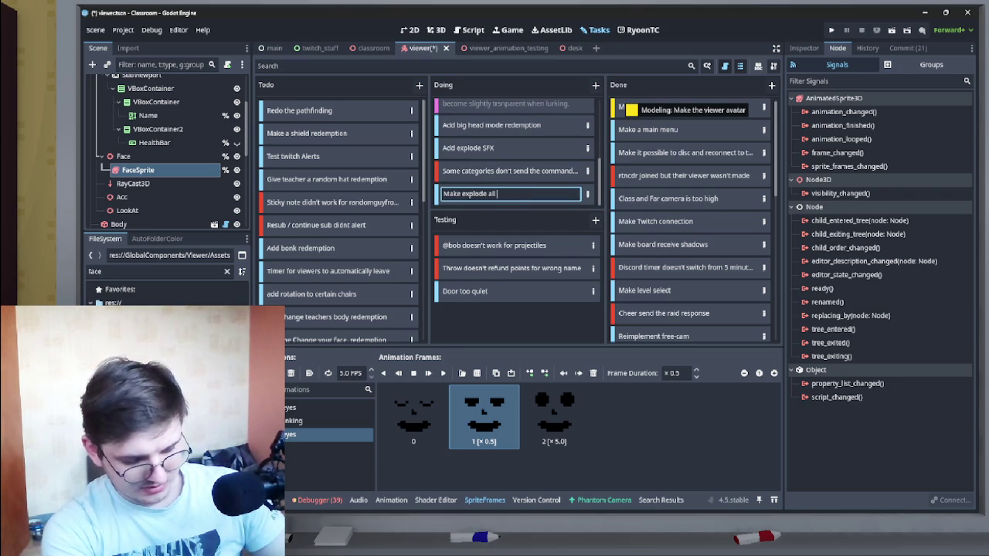
text(zoom out to)
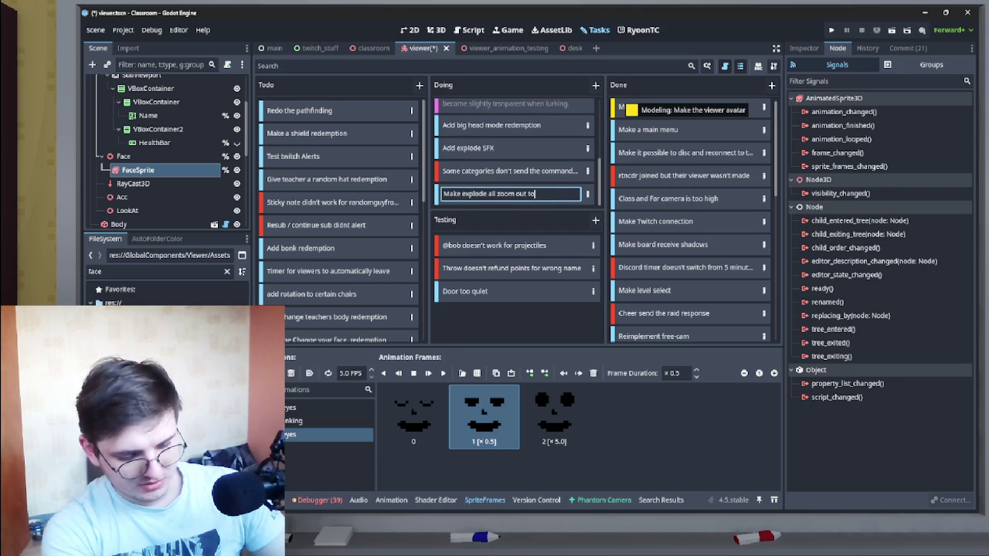
text( show the wh)
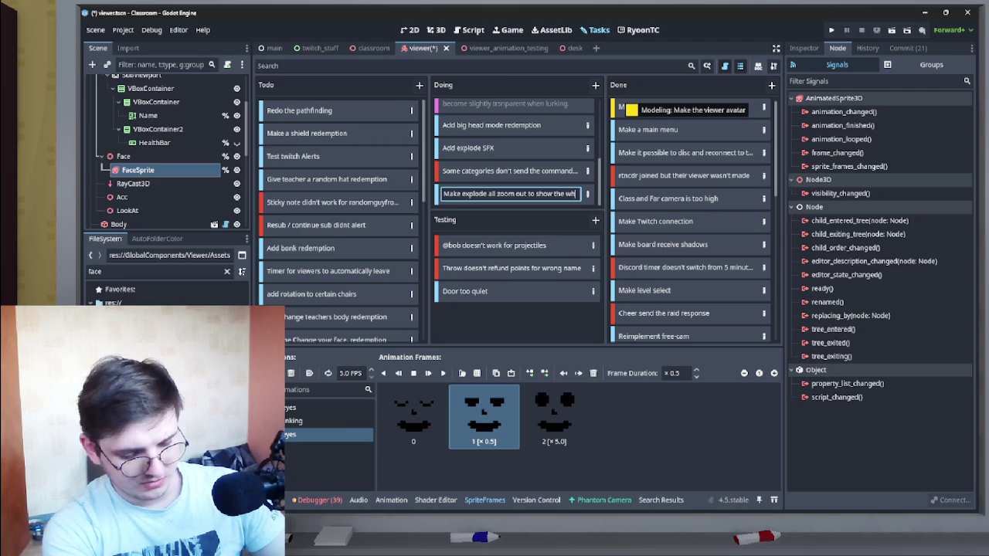
text(ole calssroom)
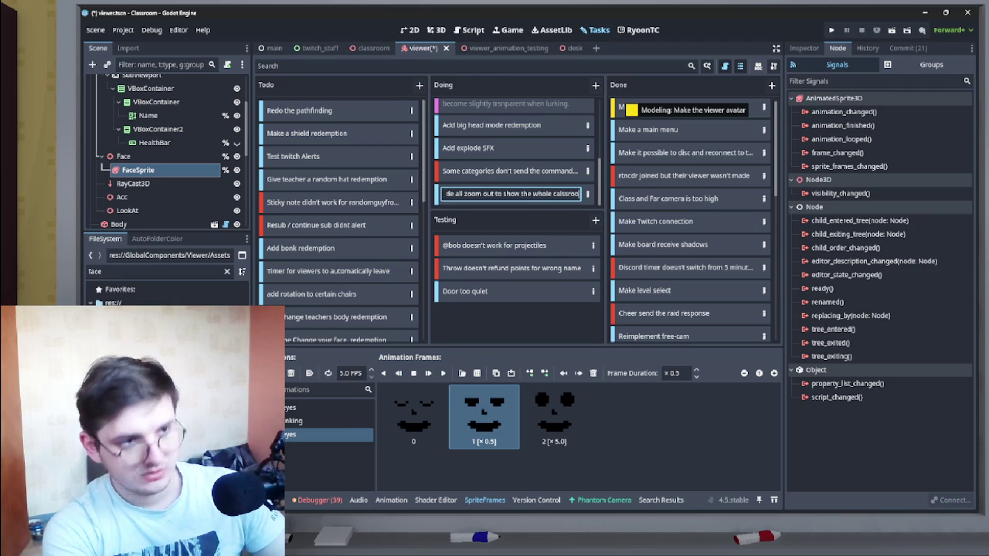
key(ctrl+a)
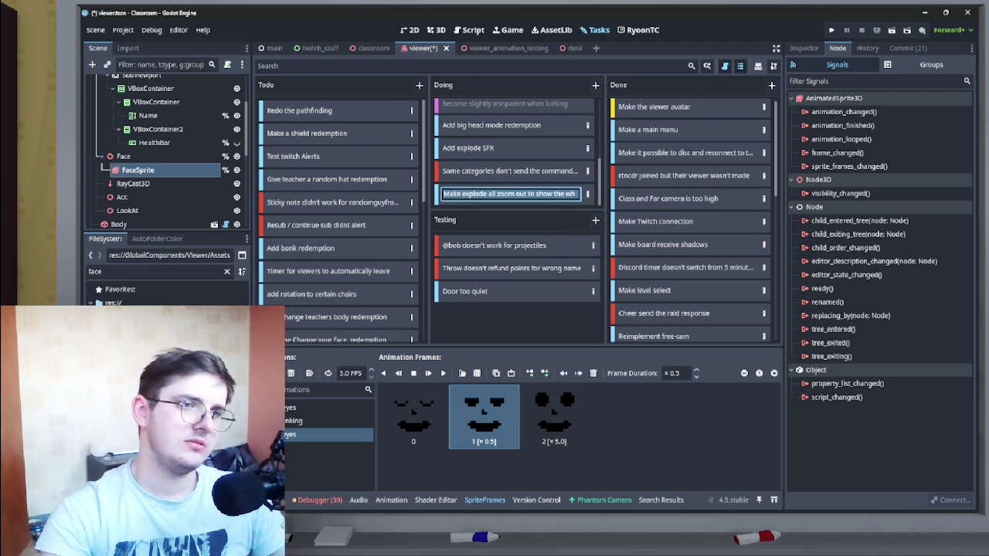
text(Z)
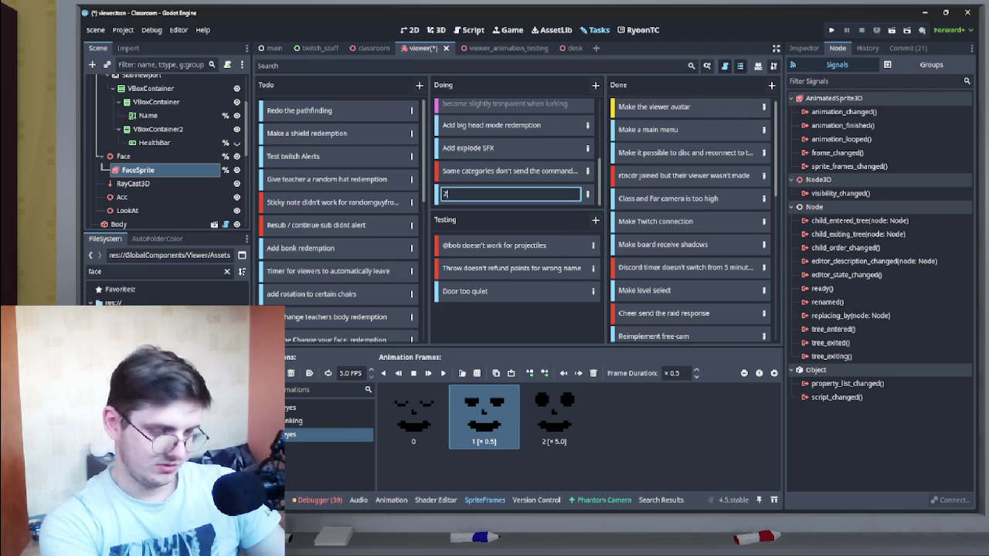
text(oom out e)
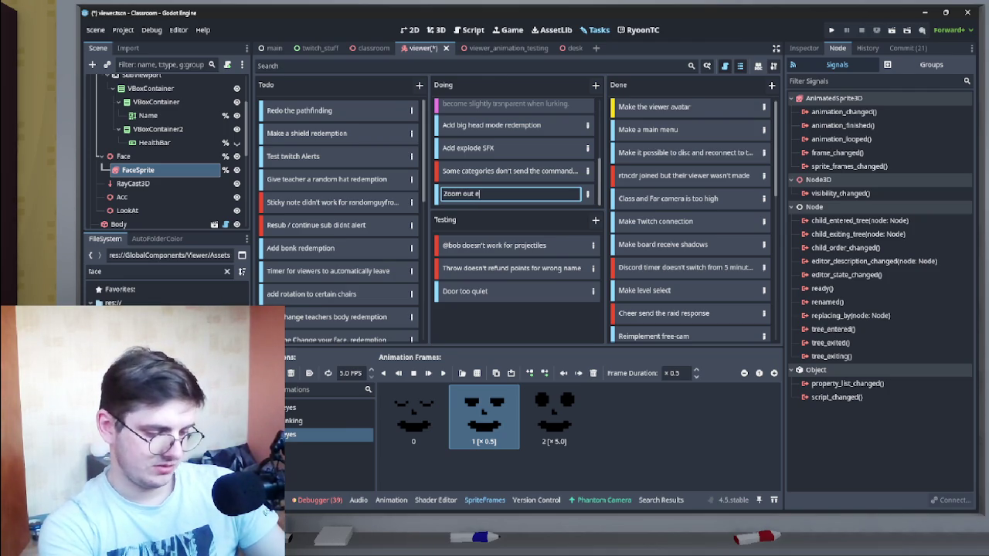
text(xplode all)
key(Return)
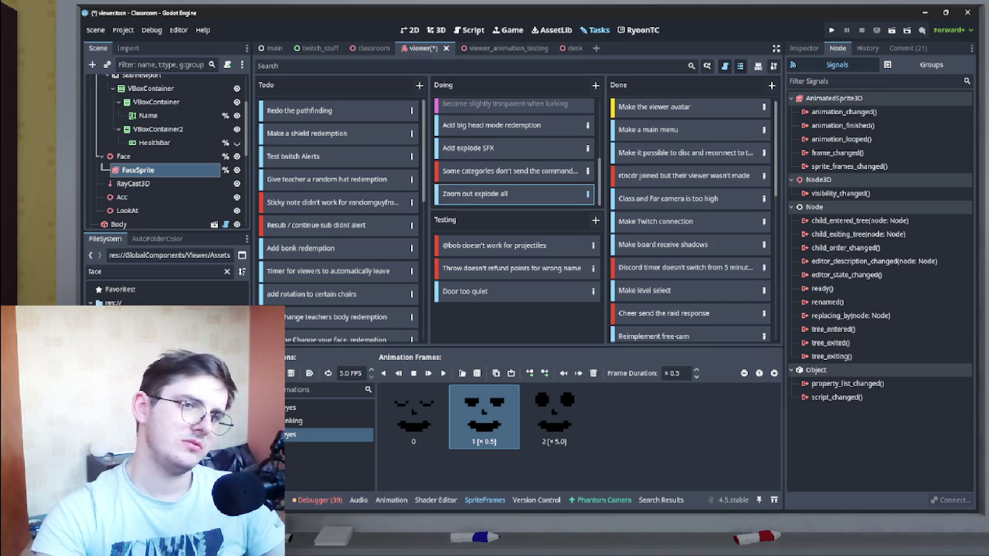
Step: Describe the task: make explode all zoom out to show the whole classroom
key(Return)
text(Make explode all zoom out to show the whole calssroom)
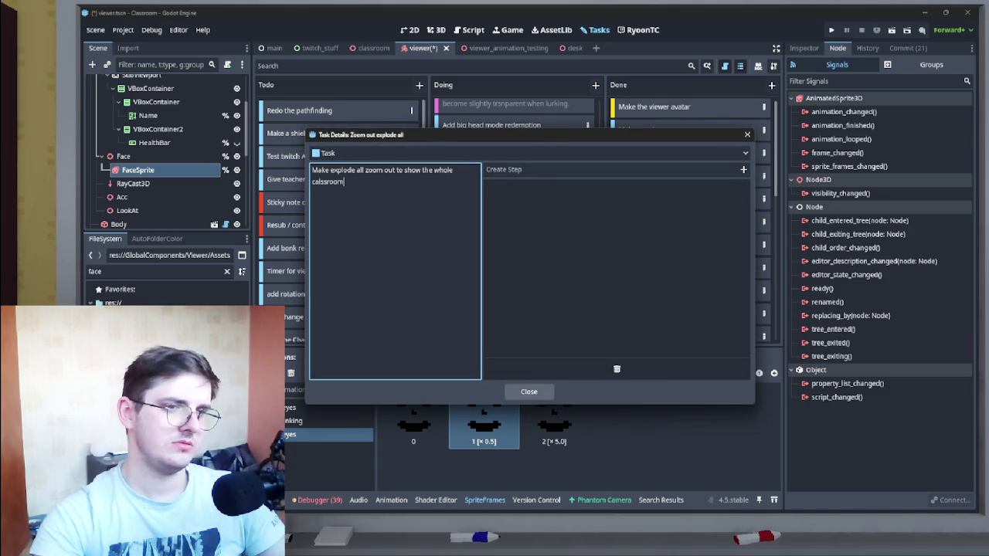
key(Escape)
scroll(514, 154, up, 3)
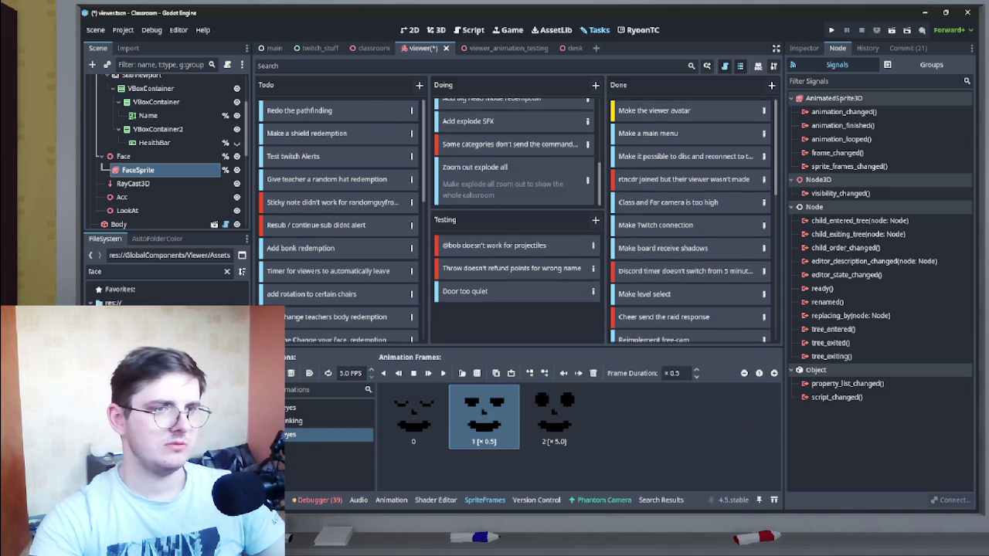
scroll(513, 155, up, 3)
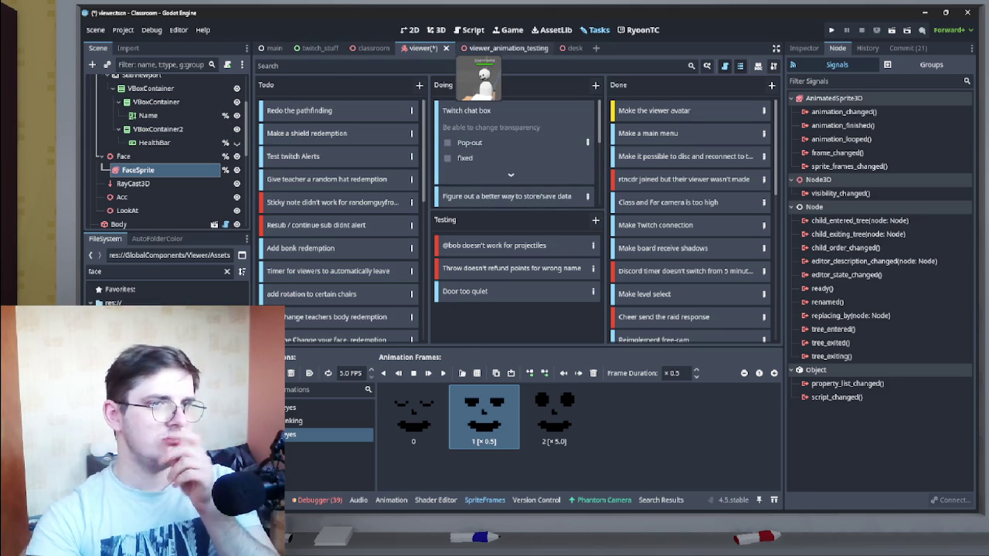
Step: Filter the FileSystem for 'lurk' and open ac_lurk.gd in the script editor
click(155, 272)
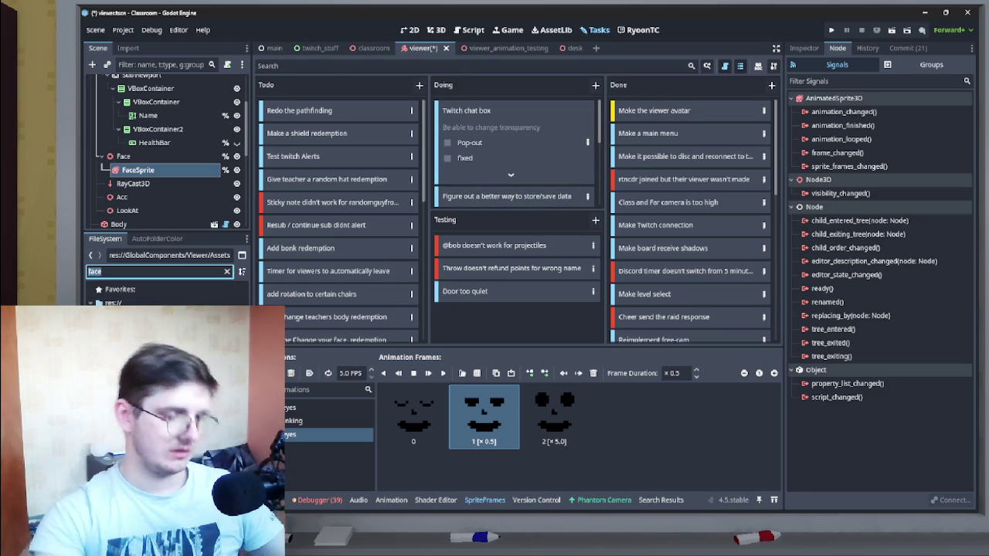
text(lurk)
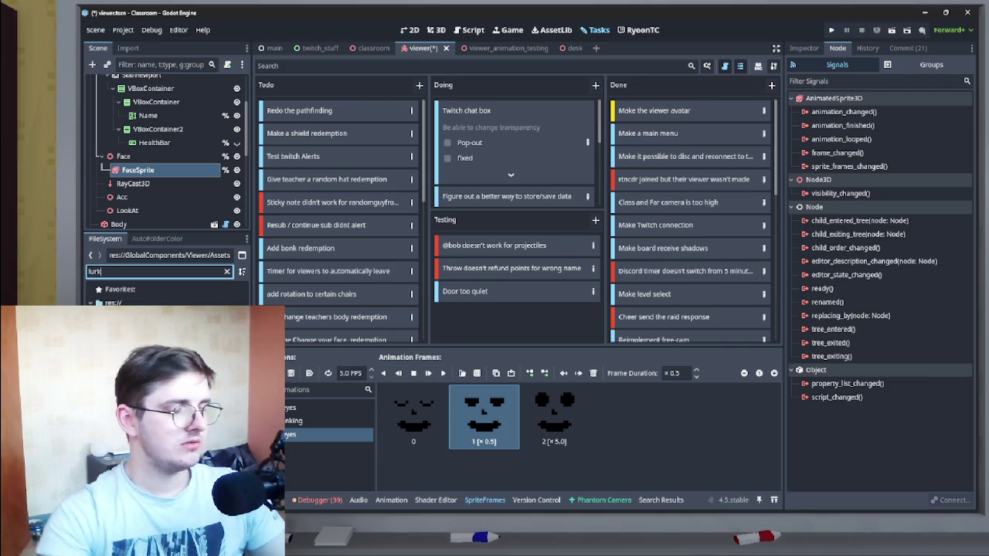
key(Return)
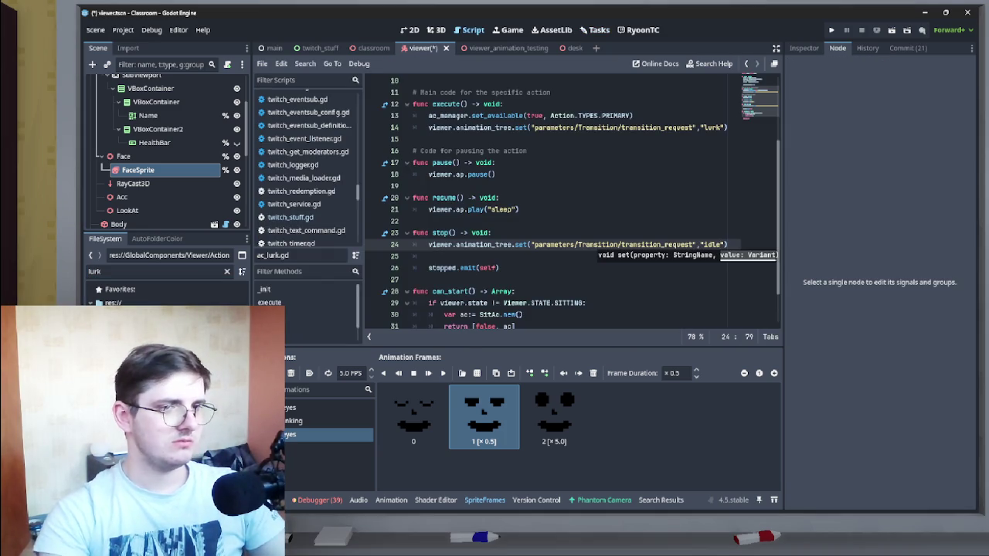
Step: Insert two blank lines below the lurk transition request in execute(), then switch to viewer.gd
scroll(572, 203, down, 1)
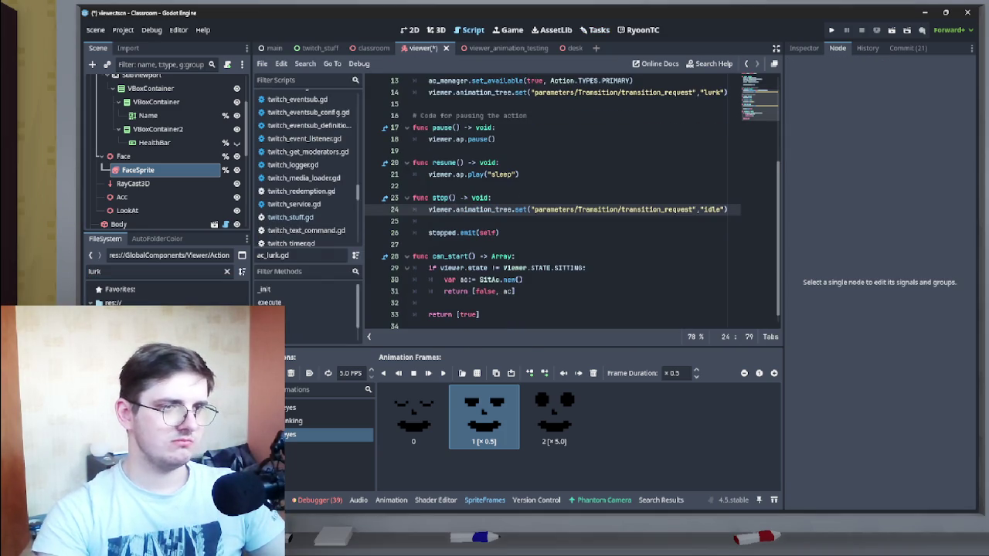
click(428, 221)
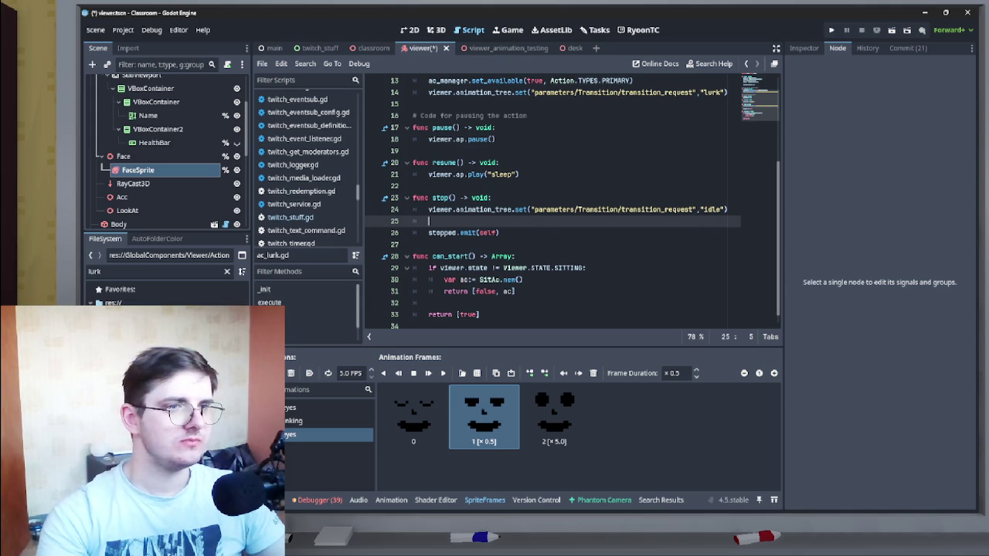
scroll(572, 204, up, 2)
click(417, 174)
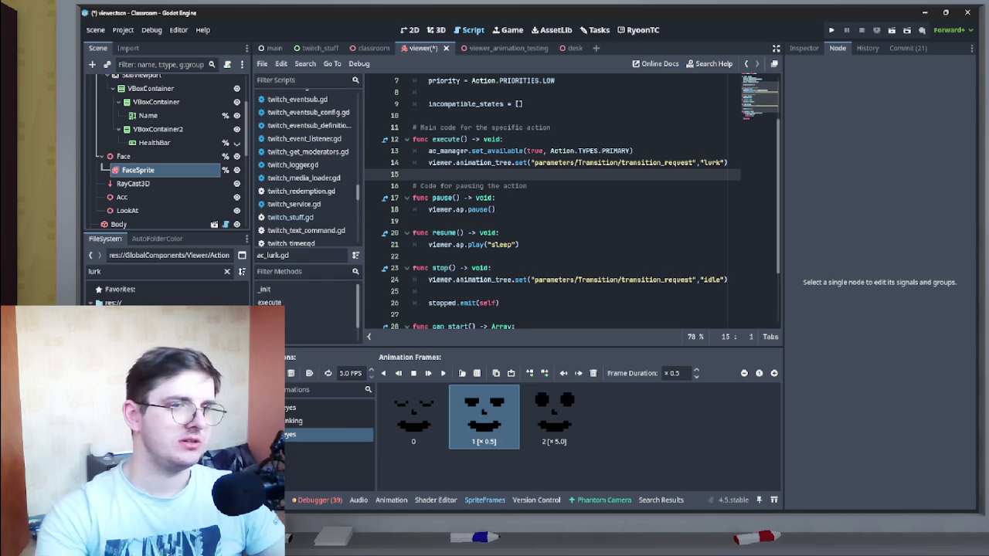
key(Return)
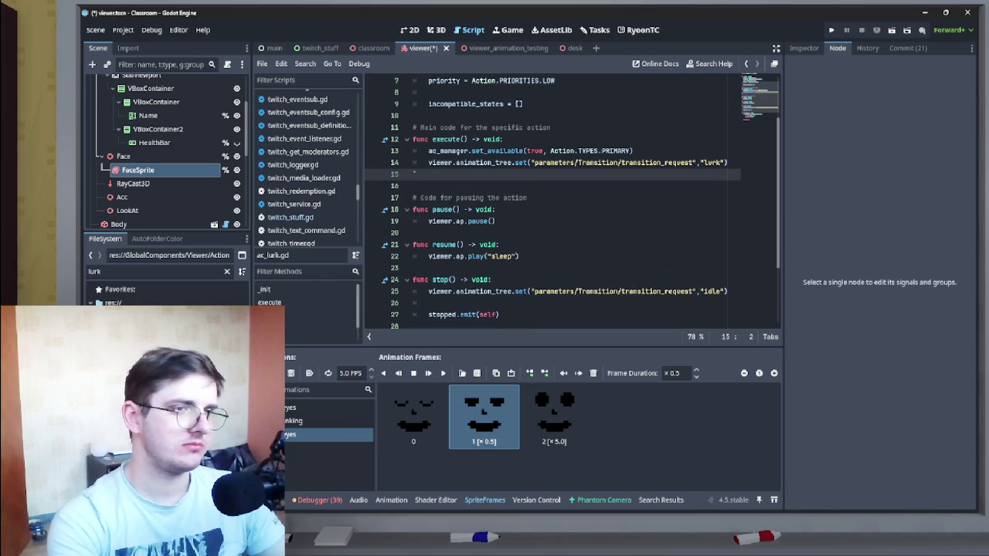
click(417, 185)
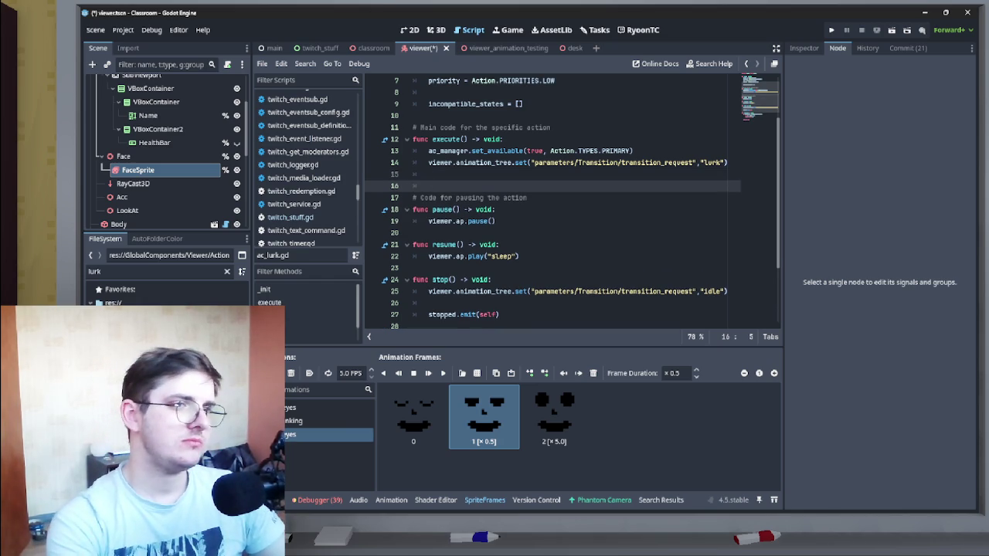
key(Return)
click(429, 174)
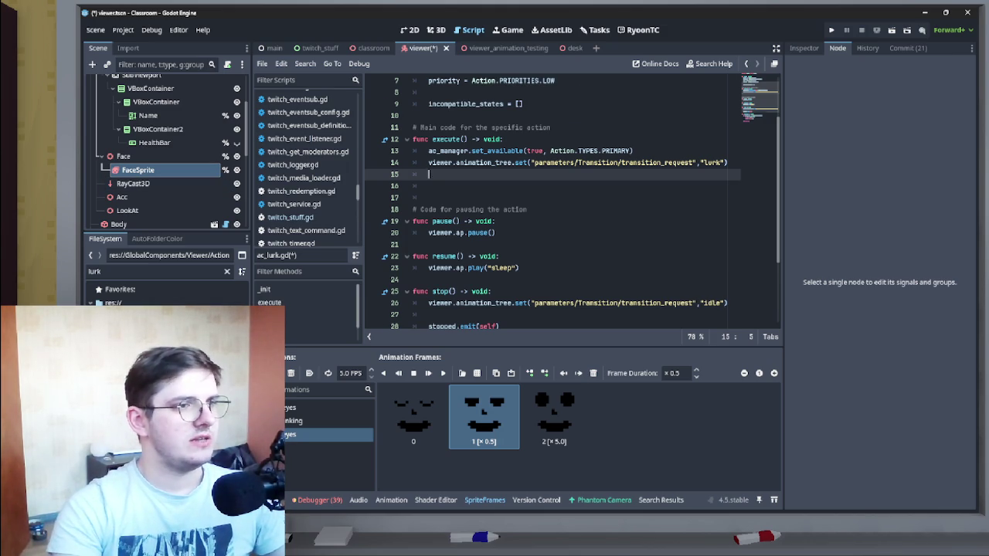
scroll(572, 201, up, 2)
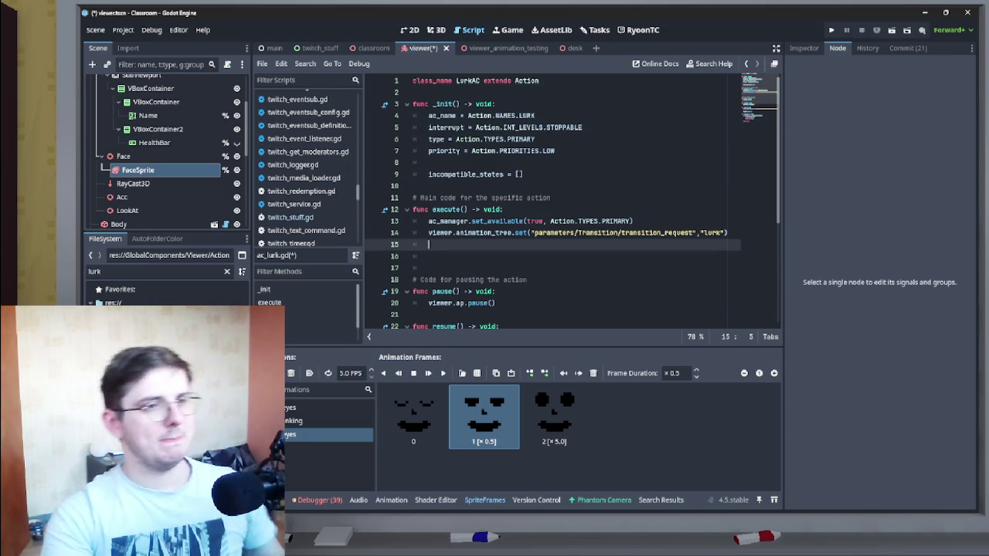
scroll(154, 147, up, 3)
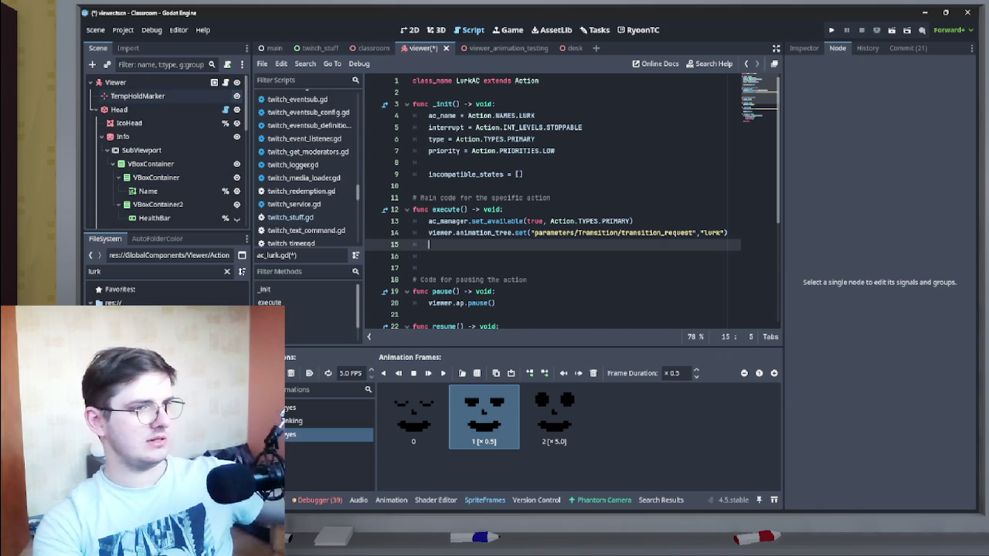
click(214, 82)
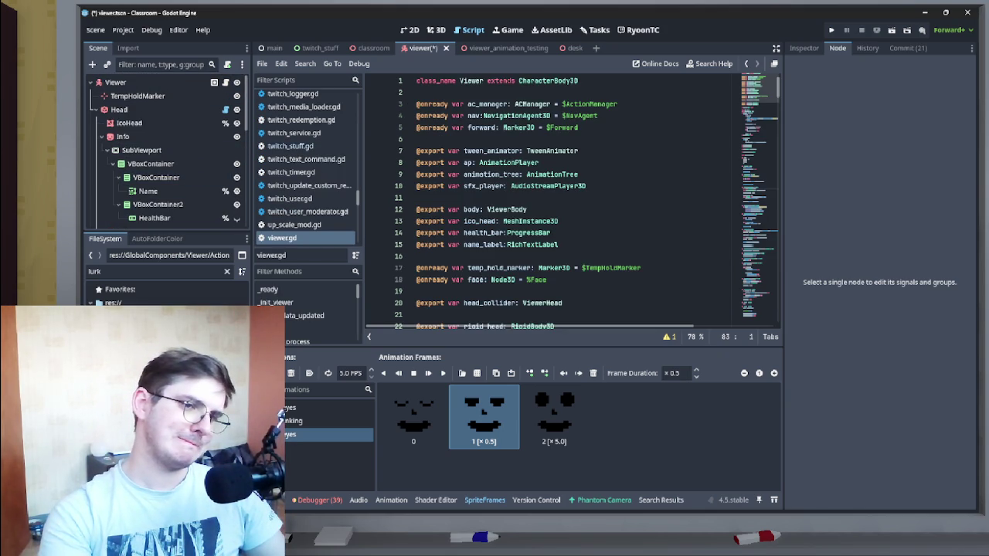
scroll(572, 201, down, 1)
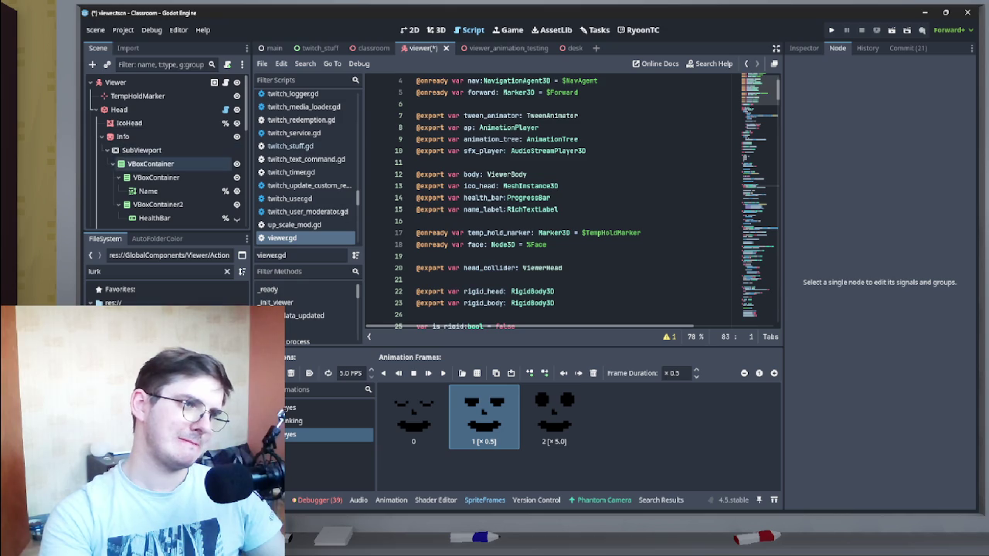
scroll(162, 155, down, 3)
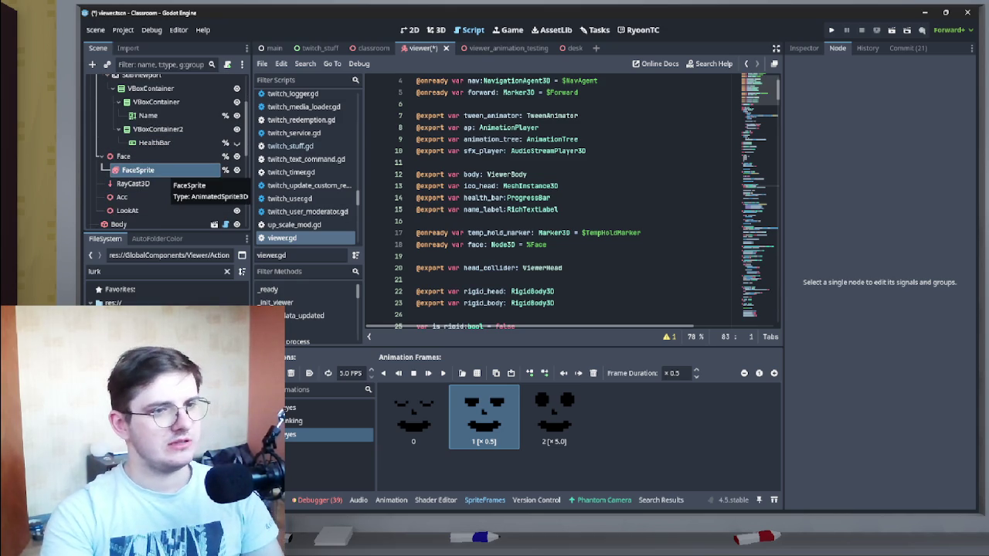
scroll(572, 200, up, 1)
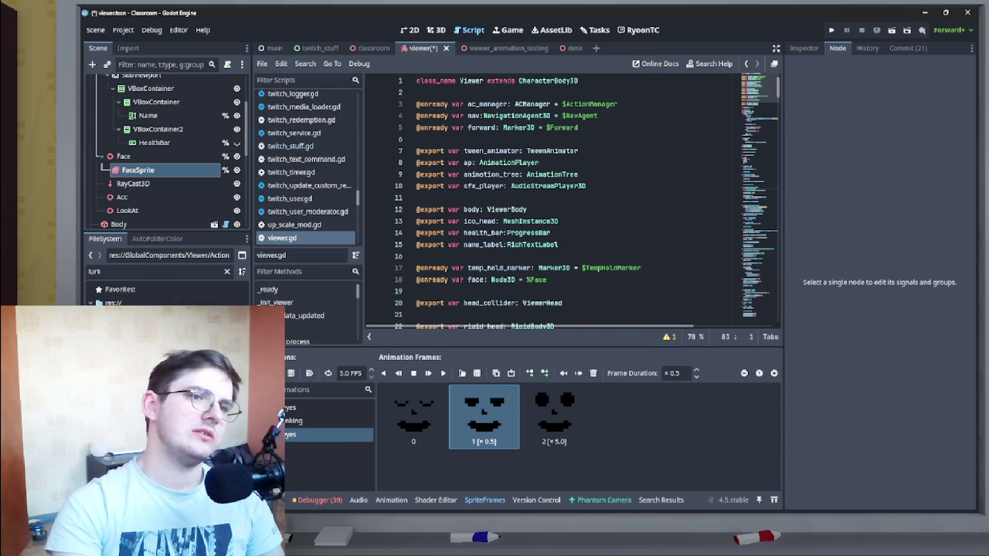
scroll(572, 201, down, 5)
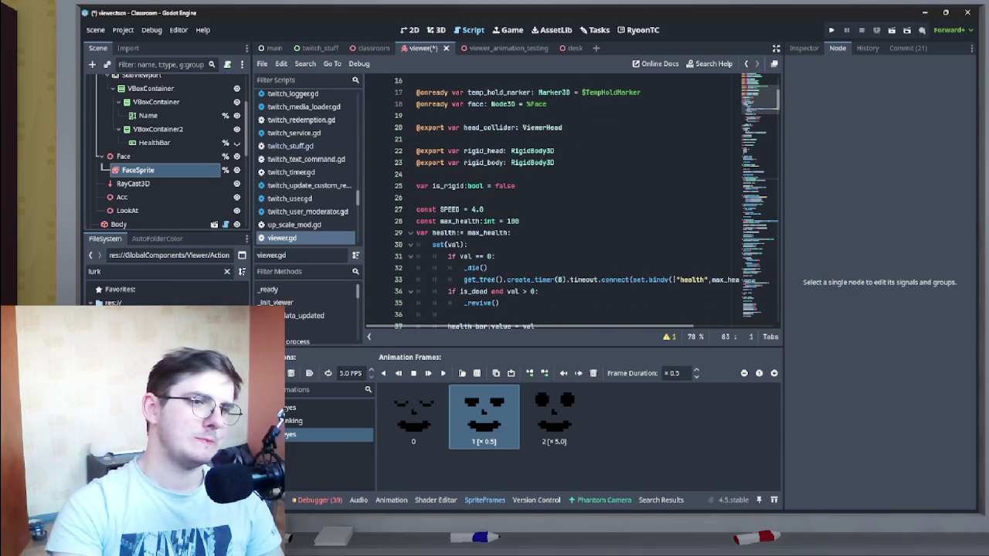
scroll(572, 201, down, 7)
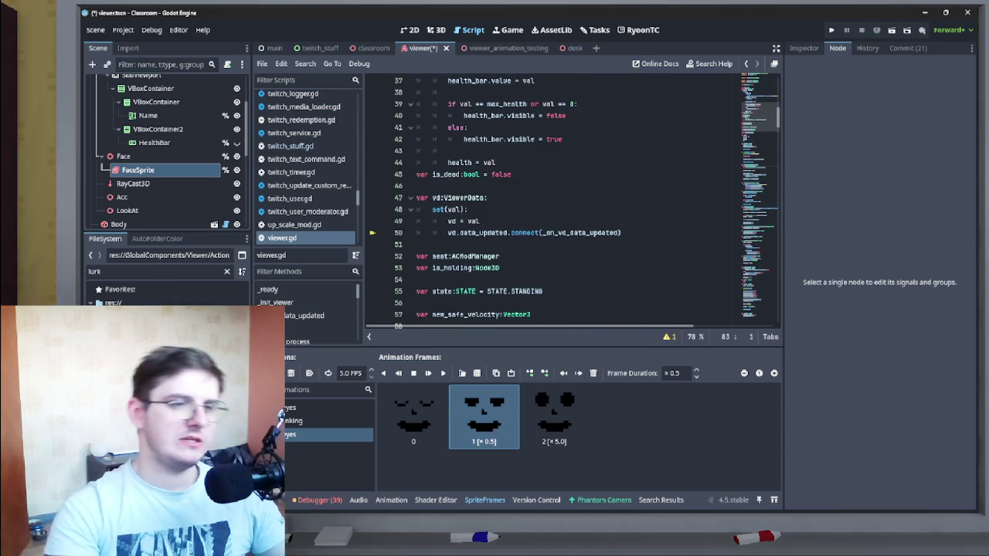
scroll(572, 200, down, 5)
scroll(571, 201, down, 1)
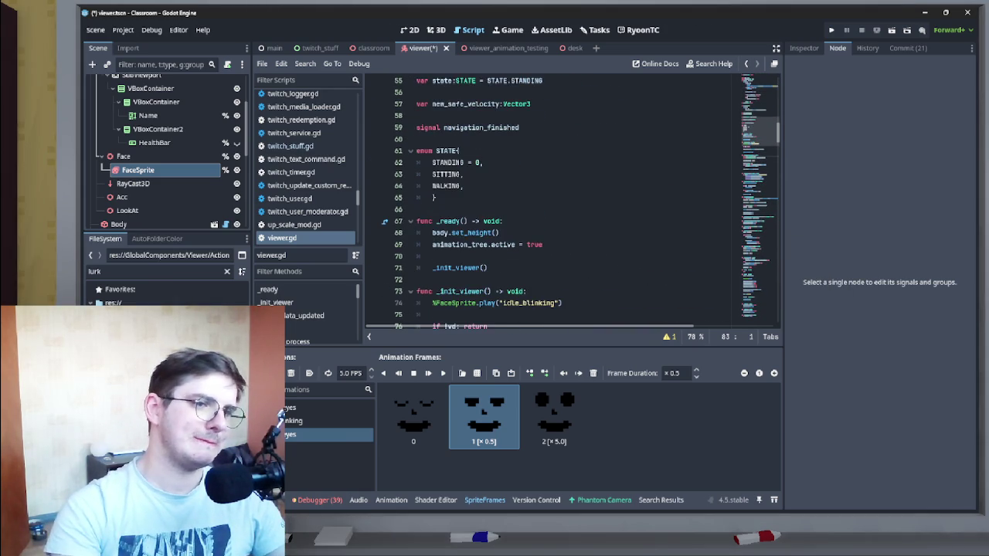
scroll(572, 200, down, 2)
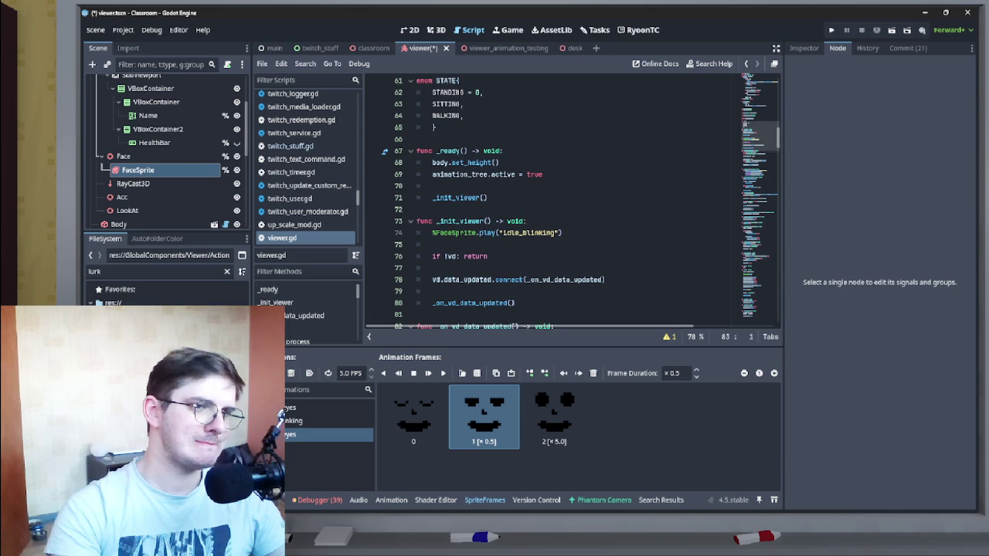
scroll(571, 200, down, 1)
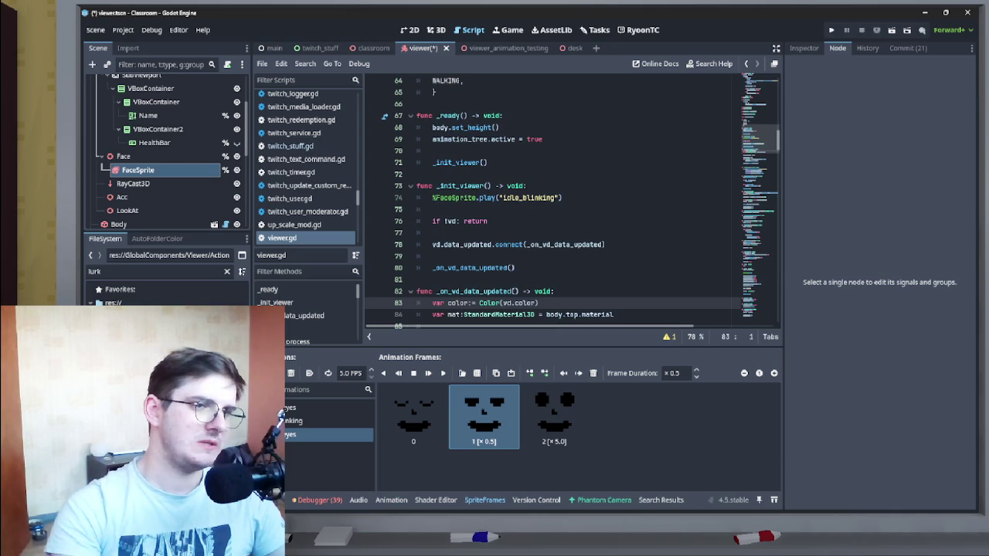
double_click(454, 198)
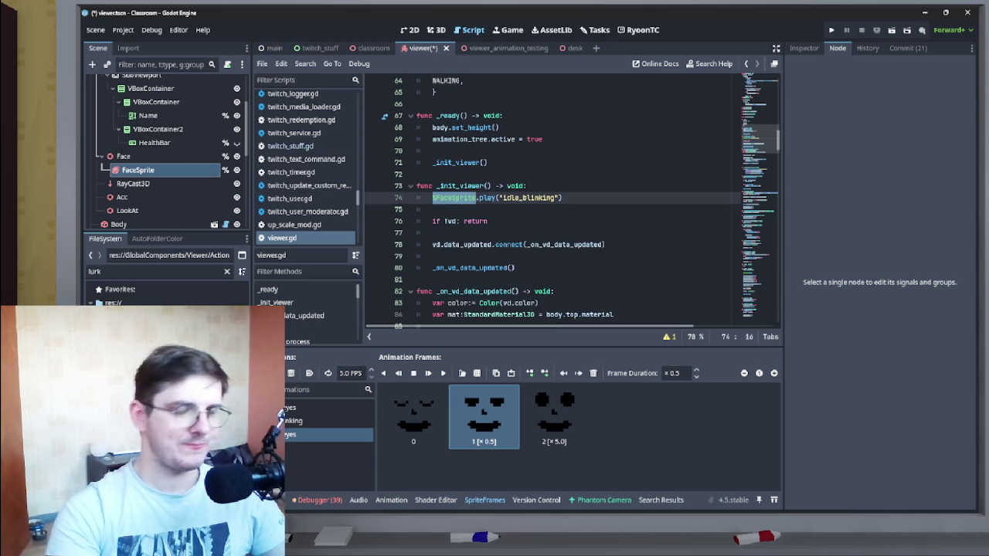
scroll(572, 201, up, 20)
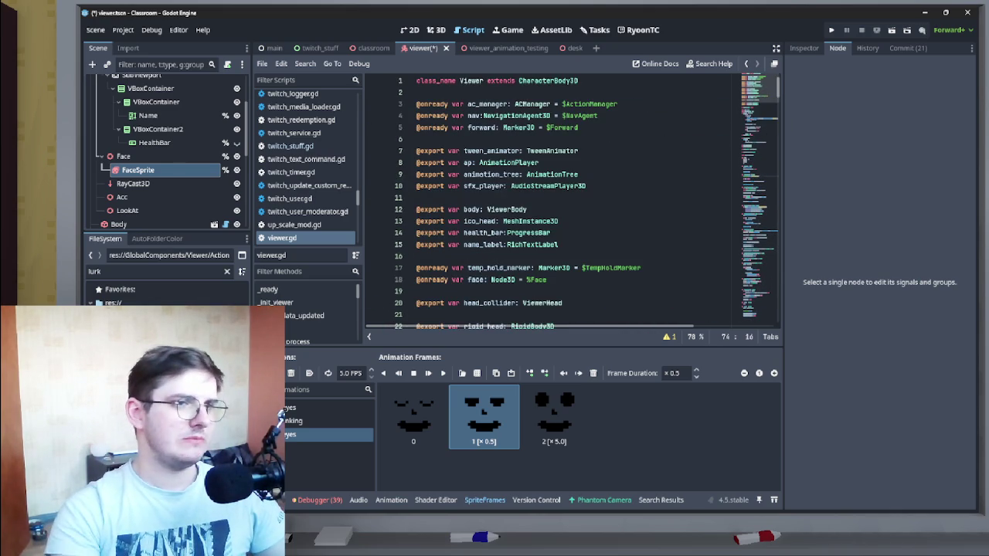
scroll(572, 201, down, 2)
click(433, 221)
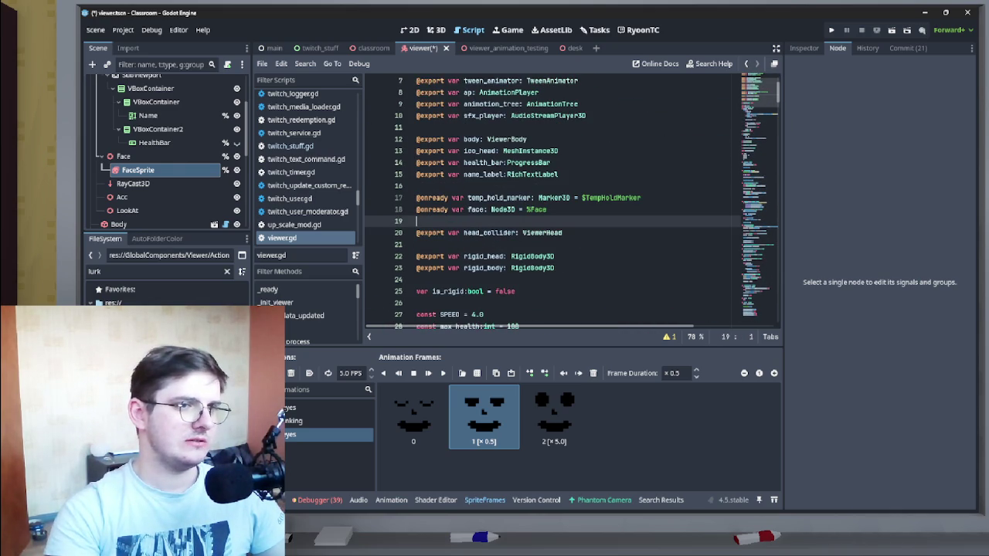
mouse_move(137, 170)
mouse_down()
mouse_move(433, 232)
mouse_move(448, 220)
mouse_up()
drag(511, 221, 467, 221)
Step: Replace %FaceSprite on line 75 with face_sprite in _init_viewer
scroll(572, 200, down, 10)
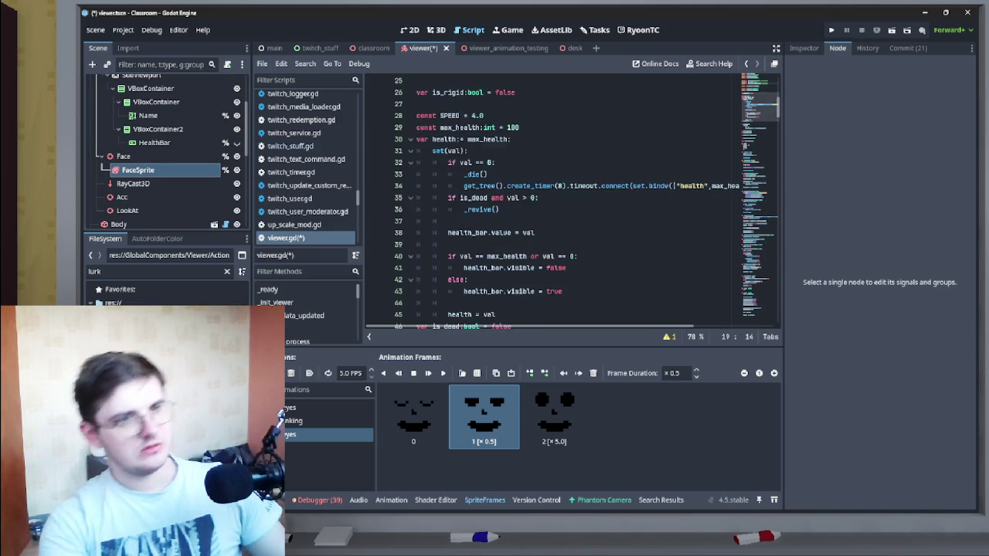
scroll(572, 200, down, 10)
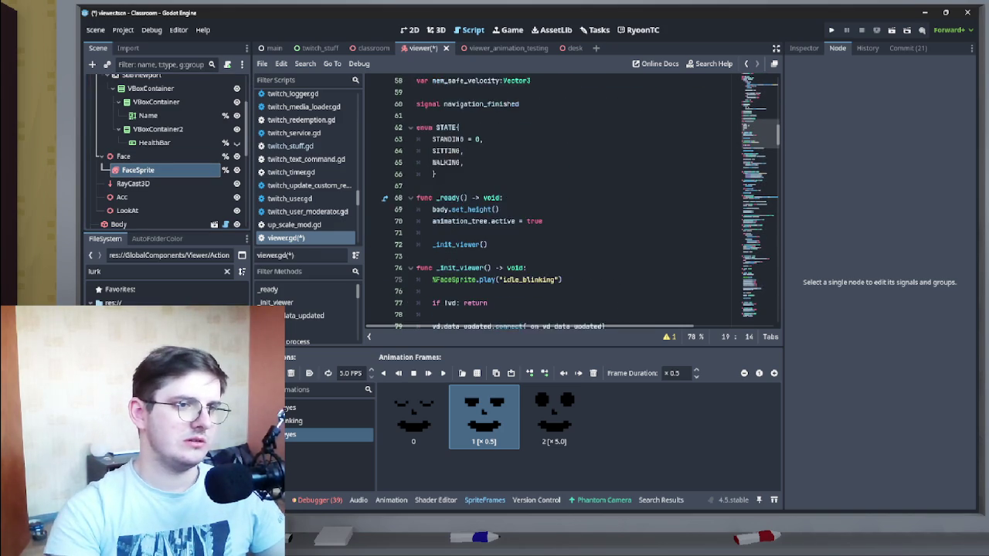
drag(475, 173, 433, 174)
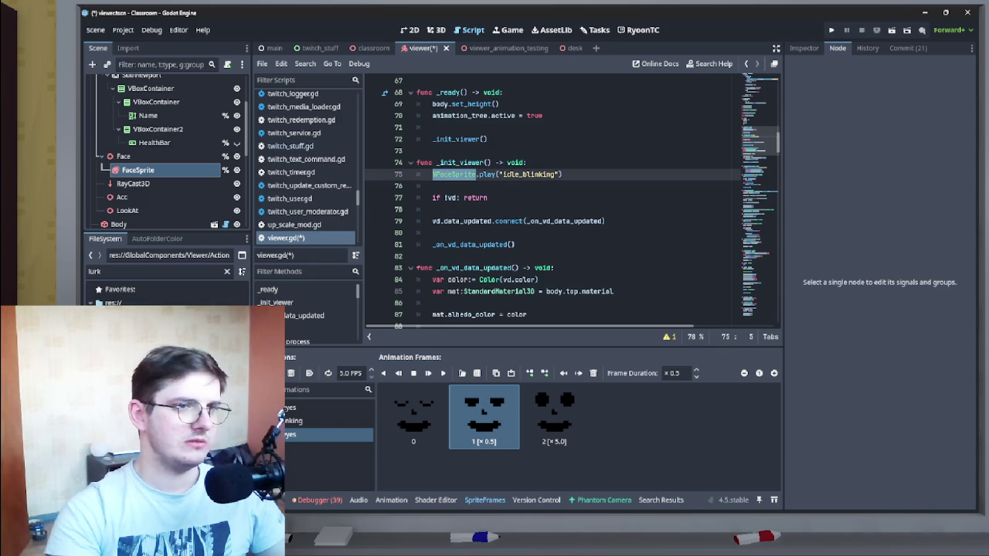
text(face_sprite)
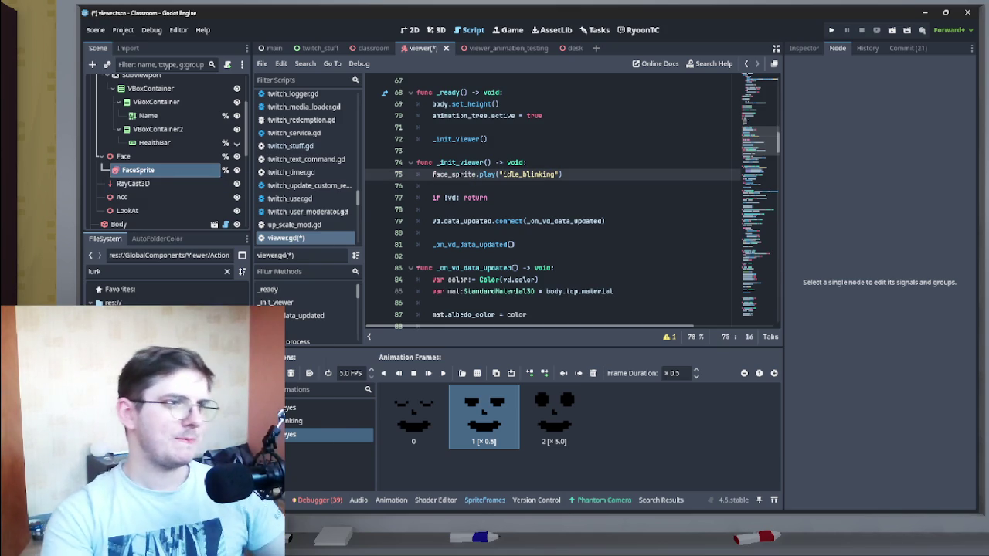
Step: Check the AnimatedSprite3D class documentation, then return to the _init_viewer function
right_click(182, 171)
click(301, 460)
scroll(575, 200, down, 5)
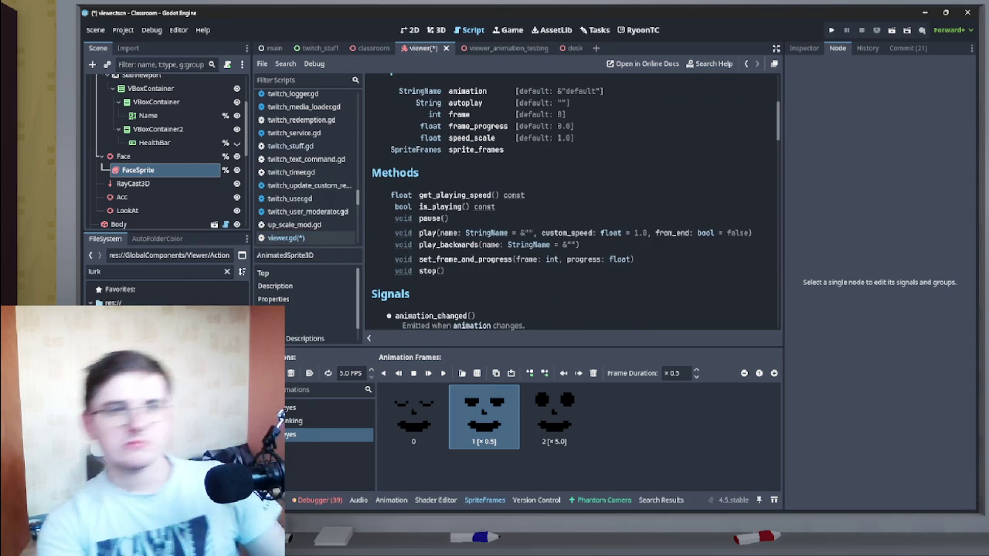
scroll(576, 204, down, 3)
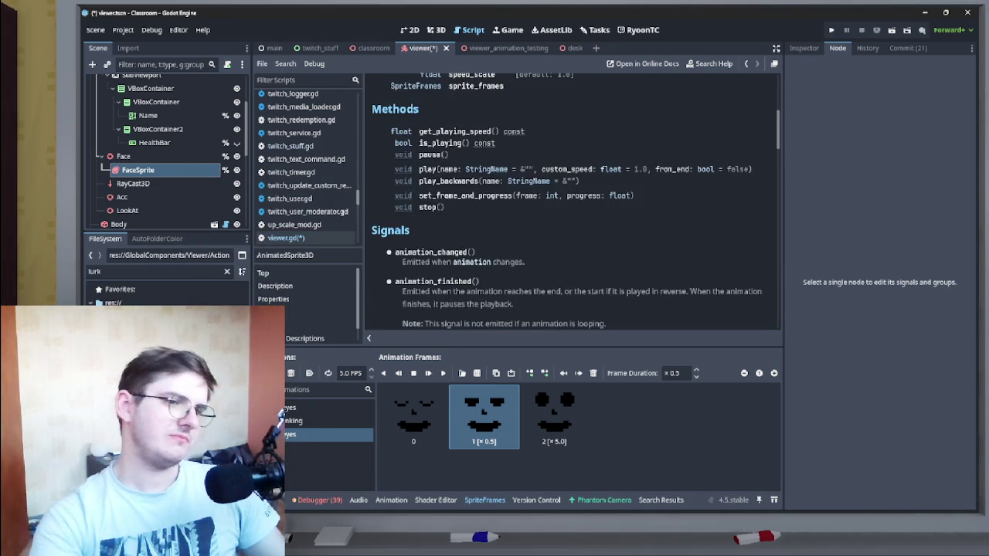
scroll(576, 201, down, 3)
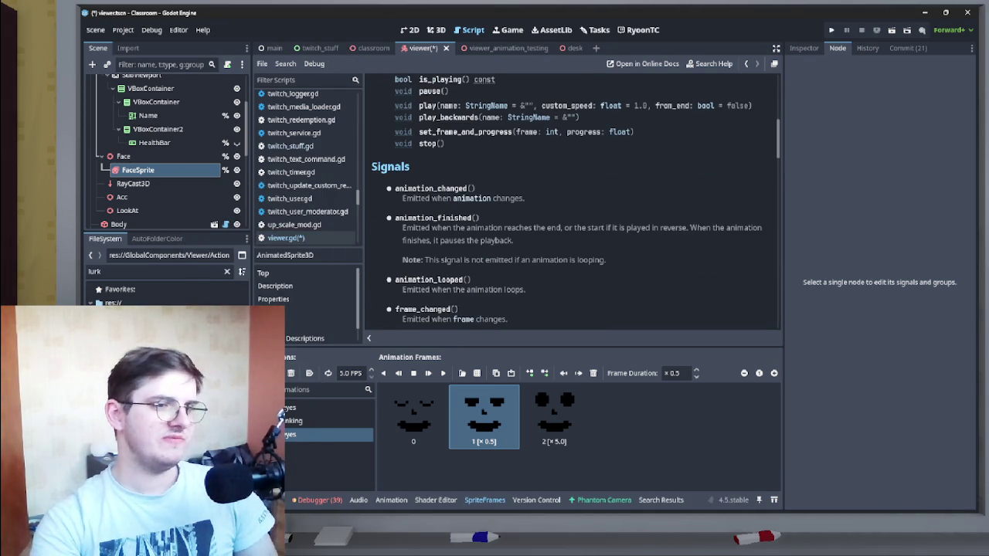
key(alt+Left)
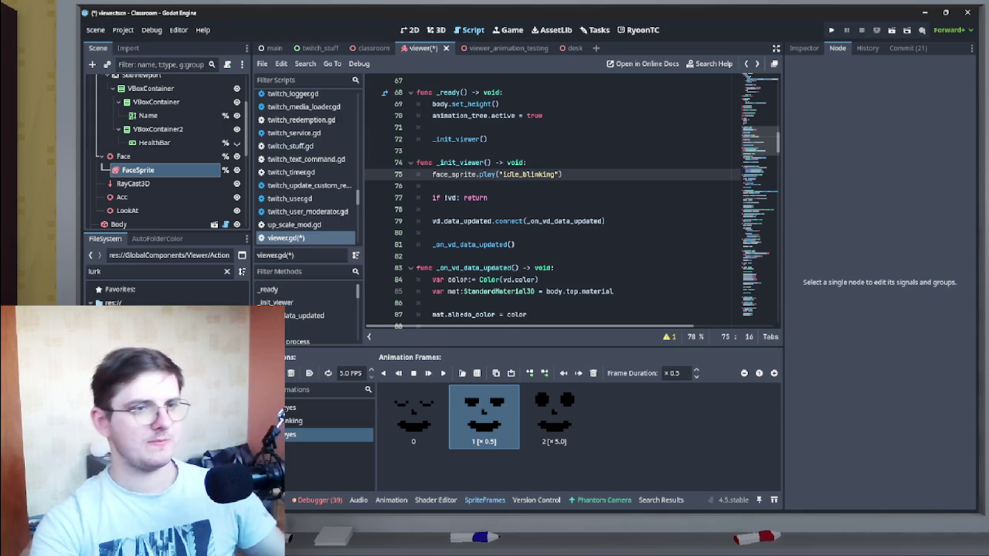
key(alt+Left)
key(alt+Left)
key(alt+Left)
key(alt+Right)
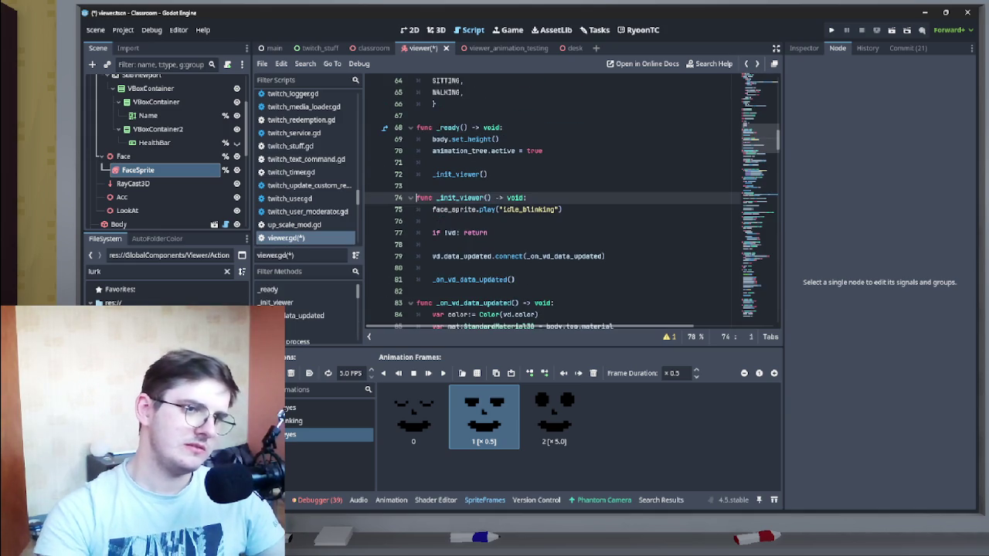
Step: Copy the face_sprite.play("idle_blinking") line and switch to ac_lurk.gd
scroll(571, 201, down, 2)
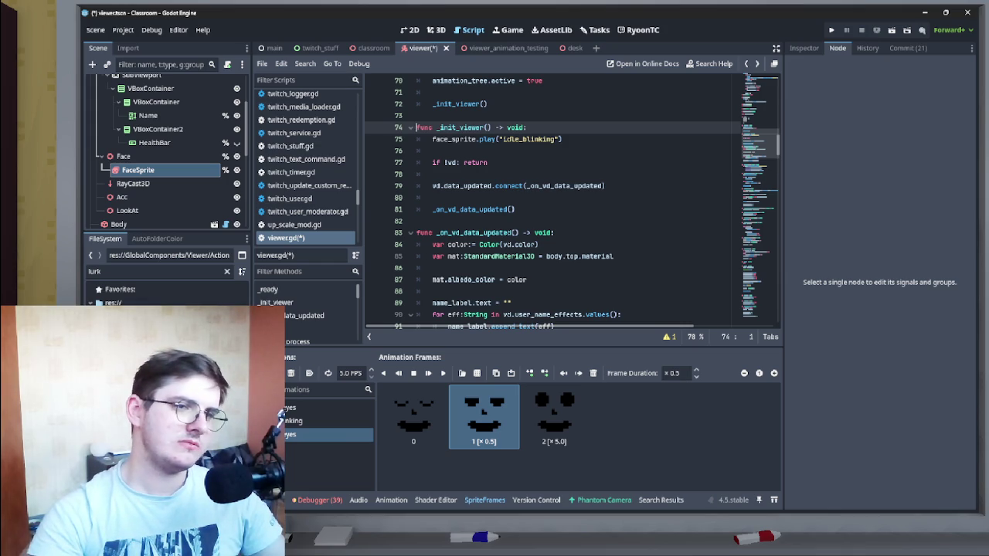
scroll(572, 201, up, 2)
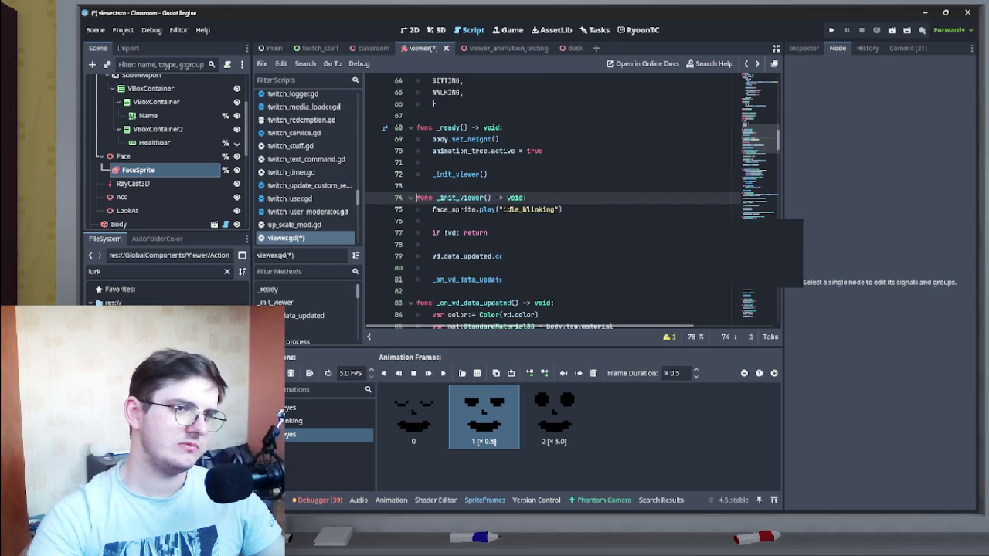
drag(432, 209, 563, 210)
key(ctrl+c)
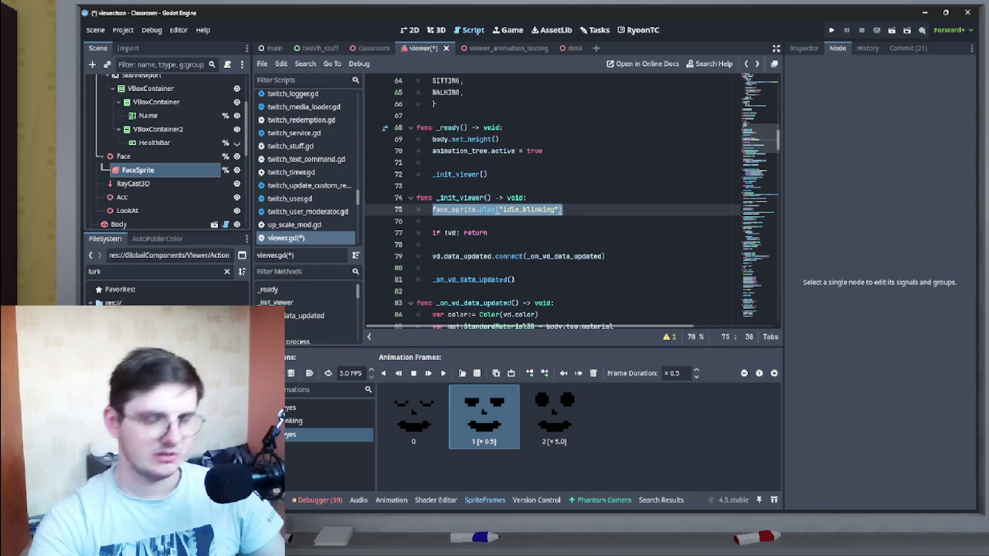
double_click(139, 355)
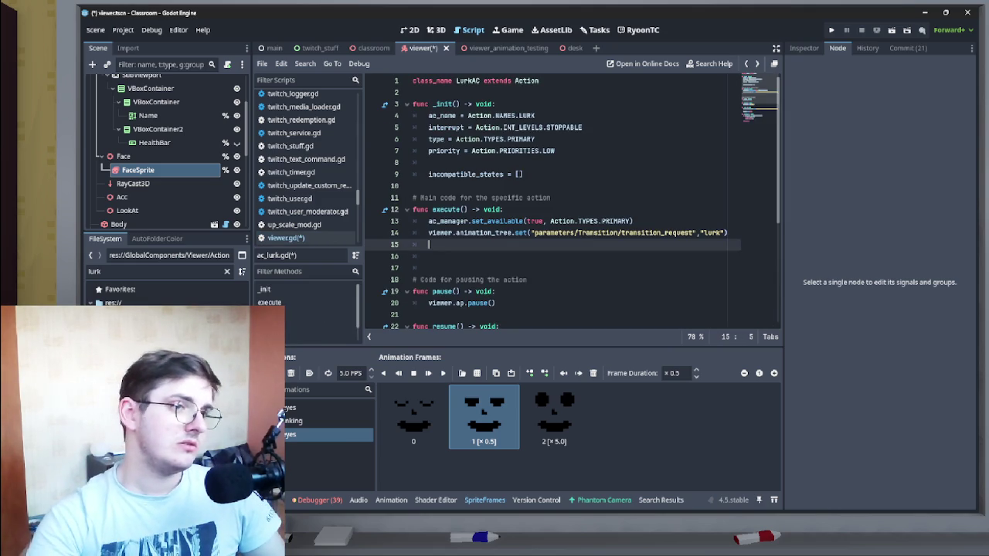
Step: Add viewer.face_sprite.play("close_eyes") below the lurk transition request in execute()
key(Return)
key(ctrl+v)
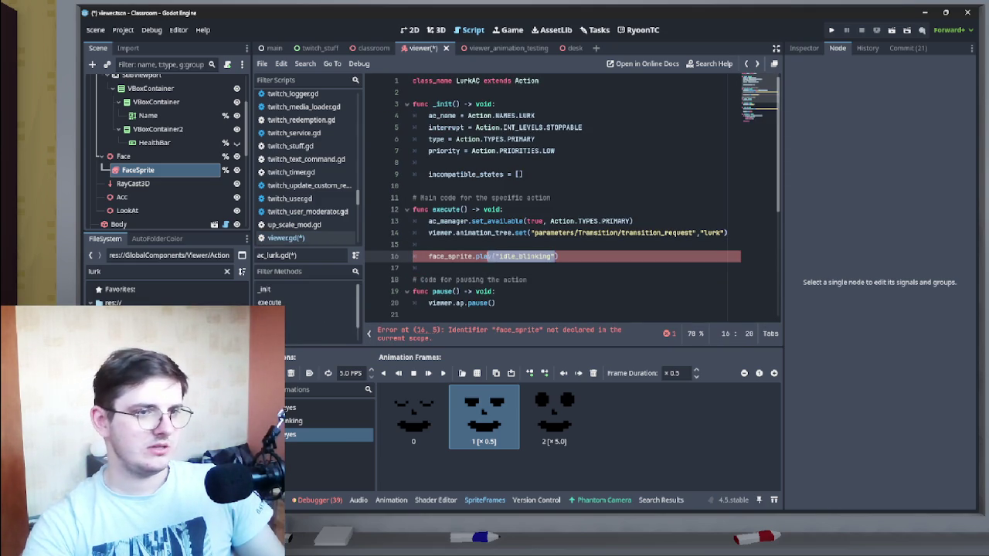
double_click(526, 256)
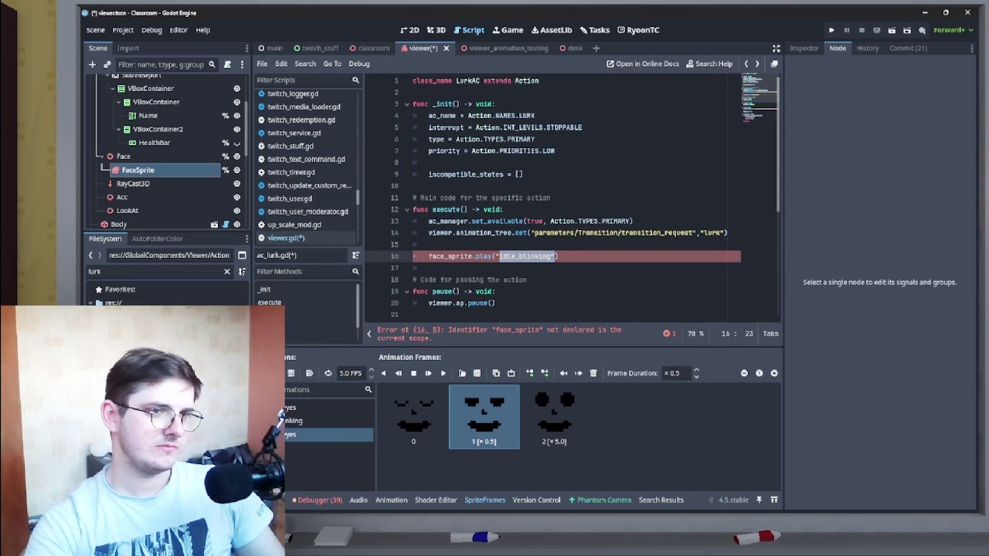
click(429, 255)
text(viewer)
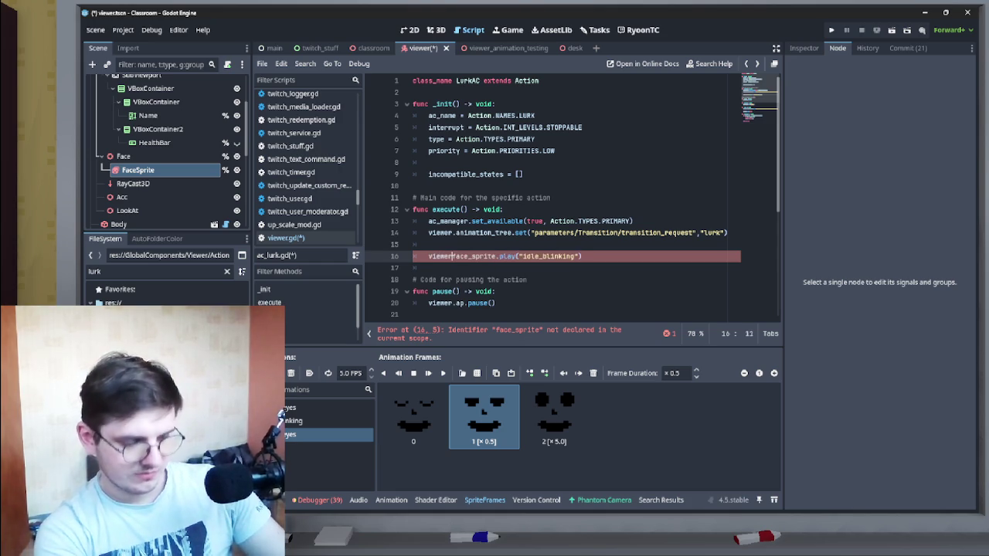
text(.)
click(580, 256)
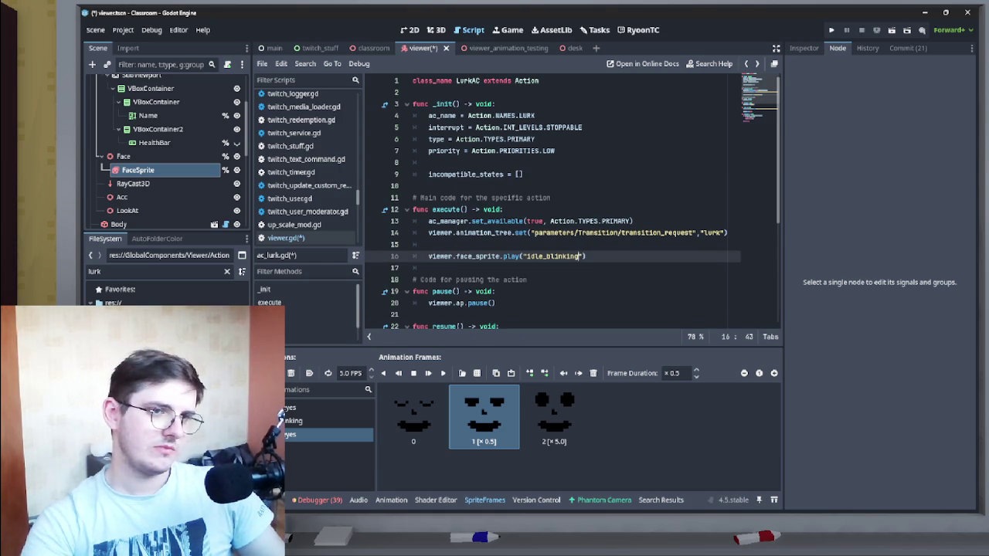
drag(580, 255, 527, 256)
key(BackSpace)
key(BackSpace)
text(")
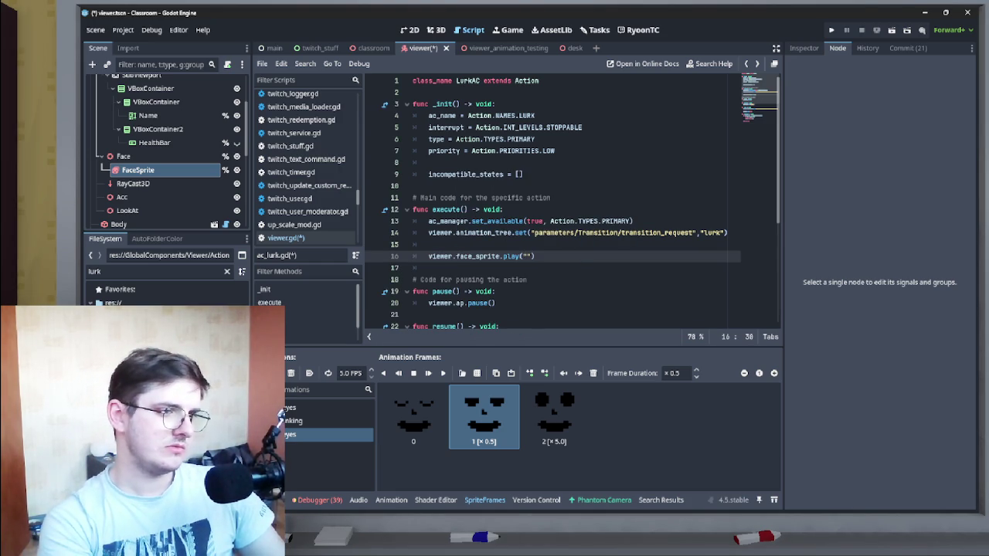
text(close_eyes)
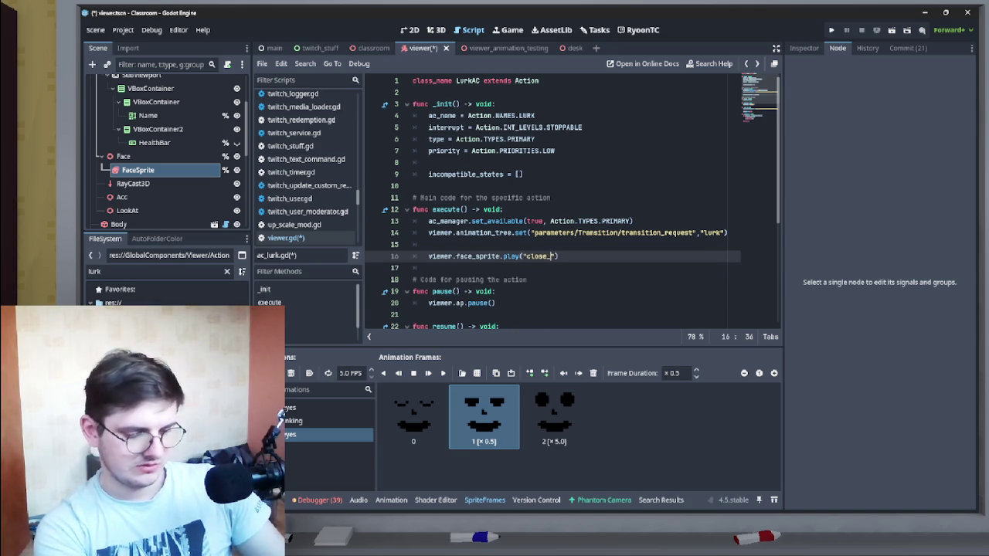
drag(573, 256, 428, 256)
key(ctrl+c)
scroll(552, 201, down, 2)
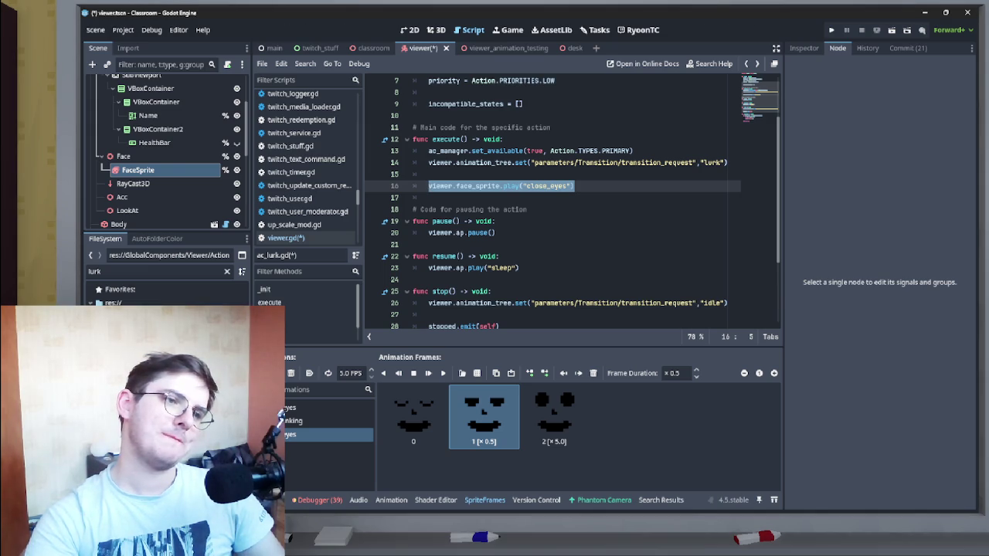
scroll(571, 203, down, 2)
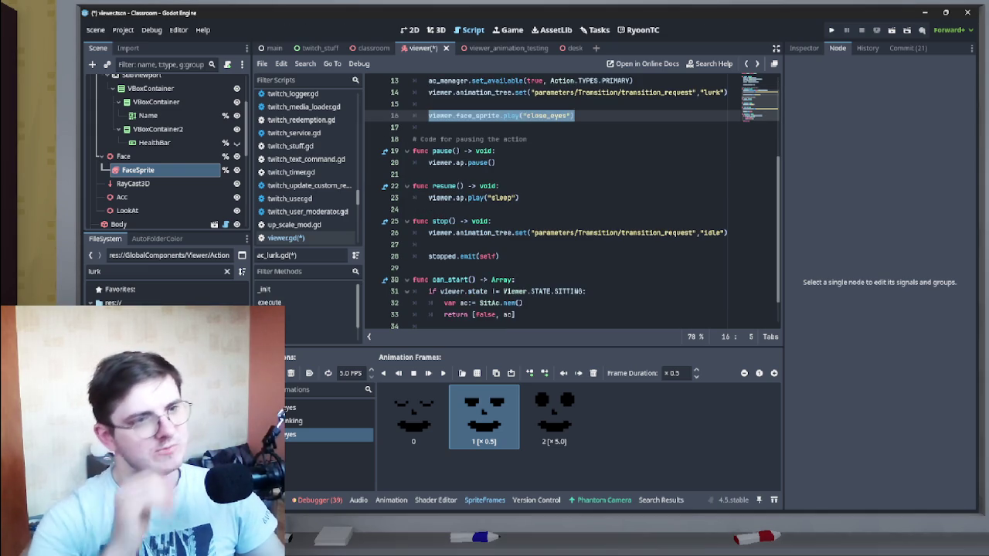
scroll(571, 203, down, 1)
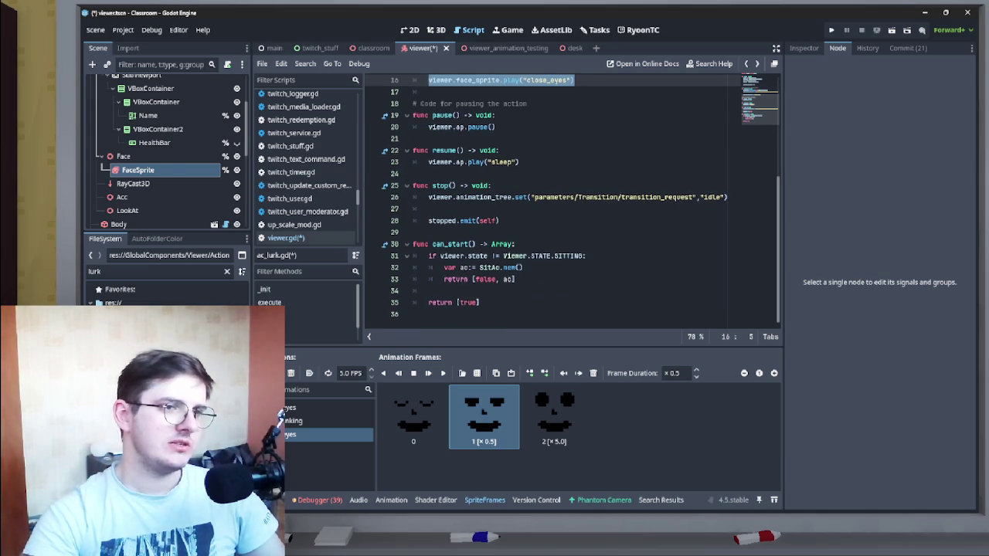
click(463, 208)
Step: Paste the play call into stop() and change it to play "open_eyes"
key(Return)
key(Up)
key(ctrl+v)
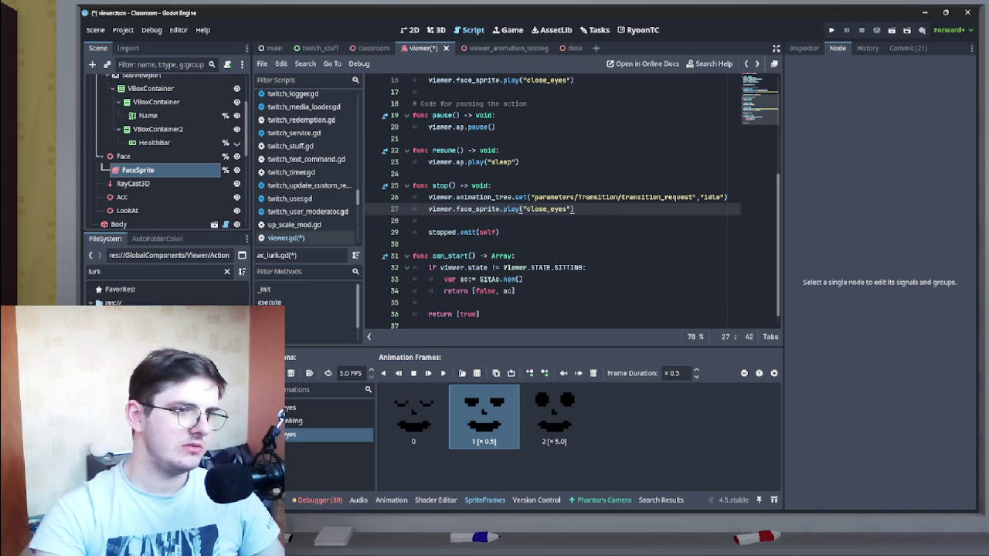
drag(526, 209, 546, 209)
text(open)
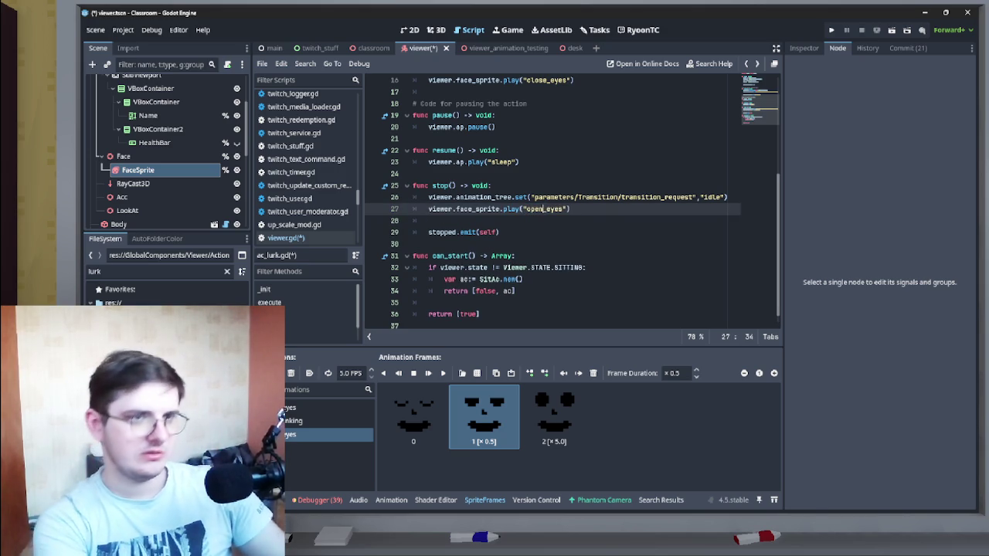
Step: Start an 'await viewer.face_sprite' line below it and jump to viewer's declaration
click(428, 221)
key(Return)
key(Up)
text(wai)
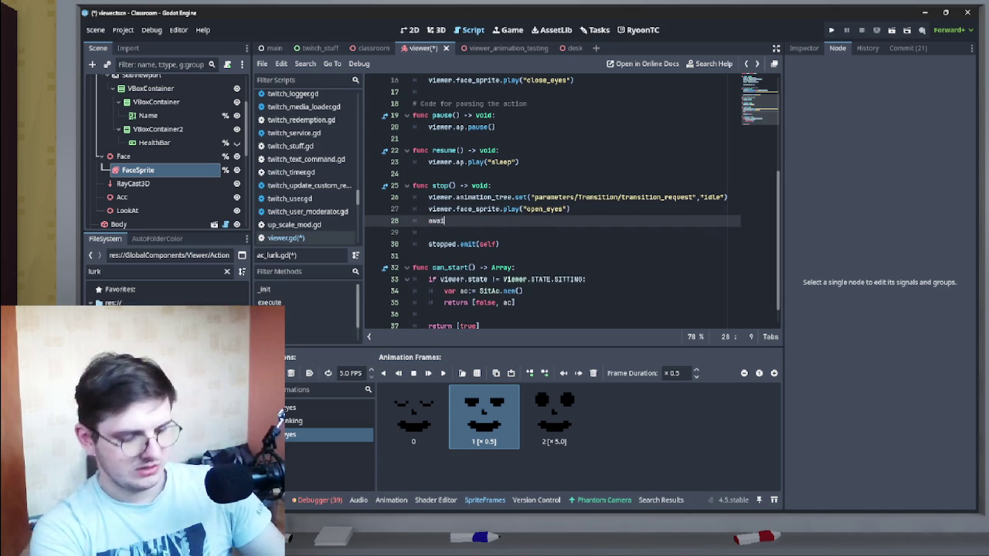
text(t viewer.face_sprite)
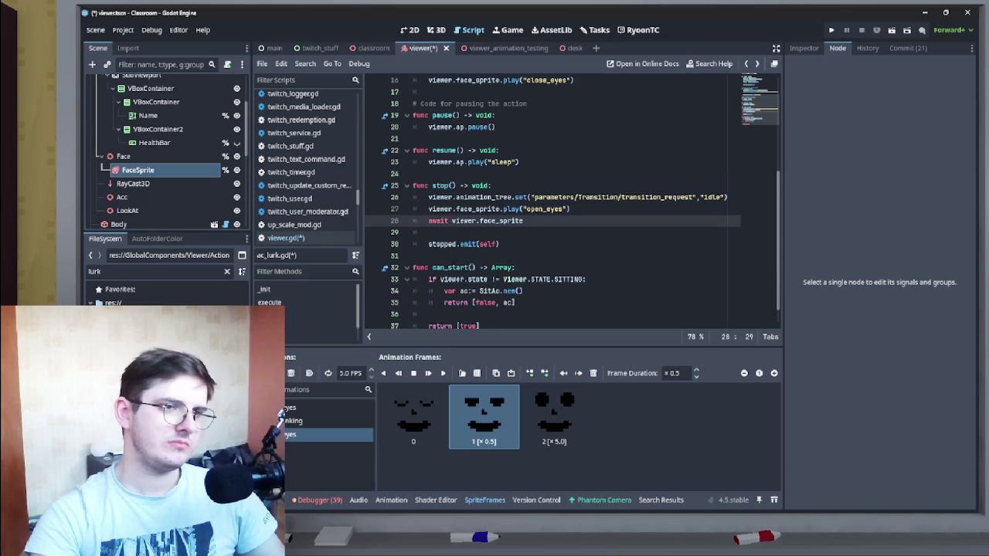
ctrl+click(464, 221)
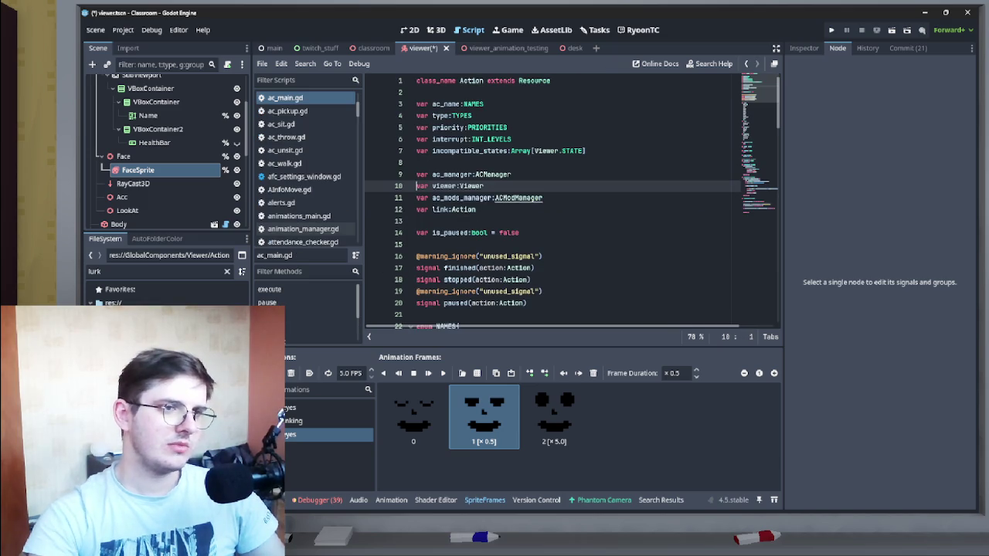
Step: Follow Viewer and face_sprite to the AnimatedSprite3D help and select the animation_finished signal
ctrl+click(546, 150)
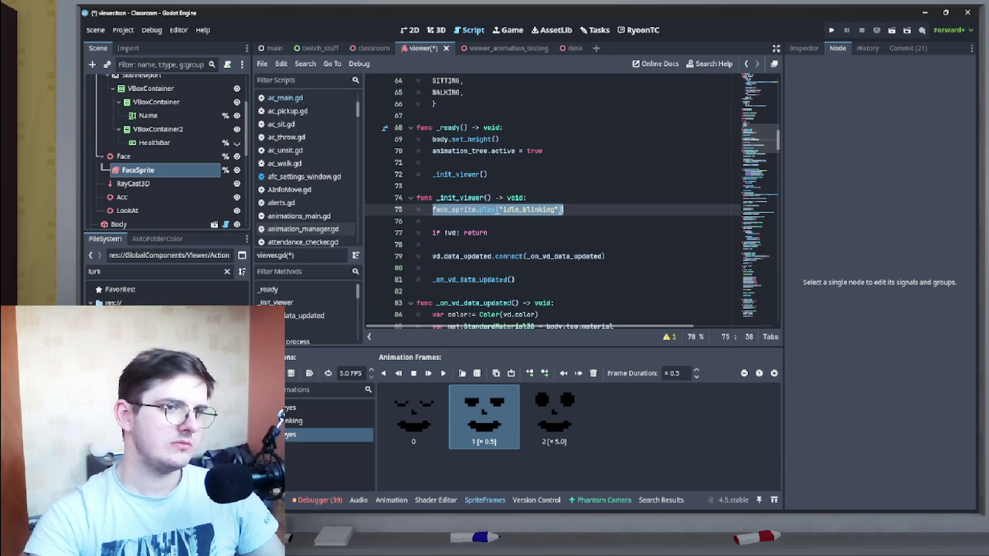
ctrl+click(454, 209)
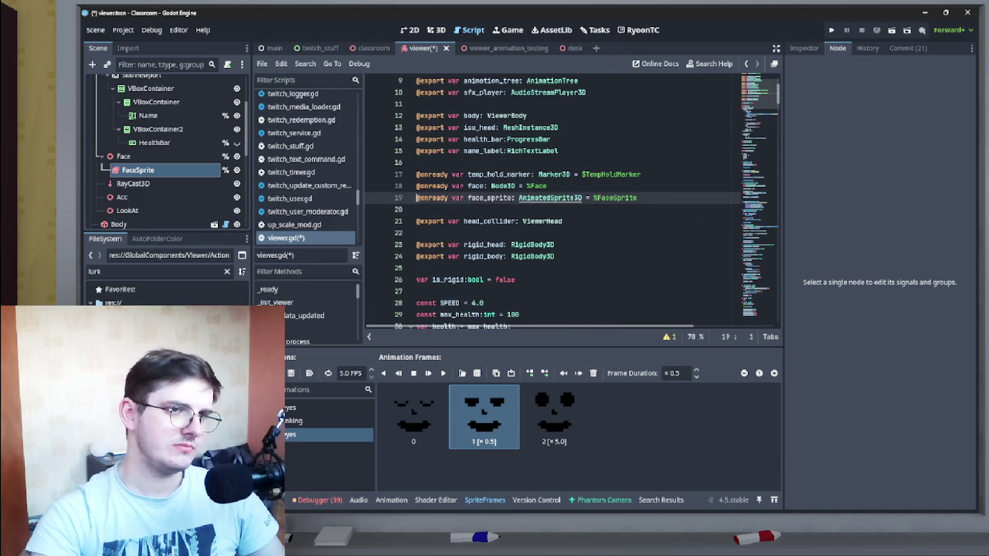
ctrl+click(550, 198)
scroll(550, 198, down, 10)
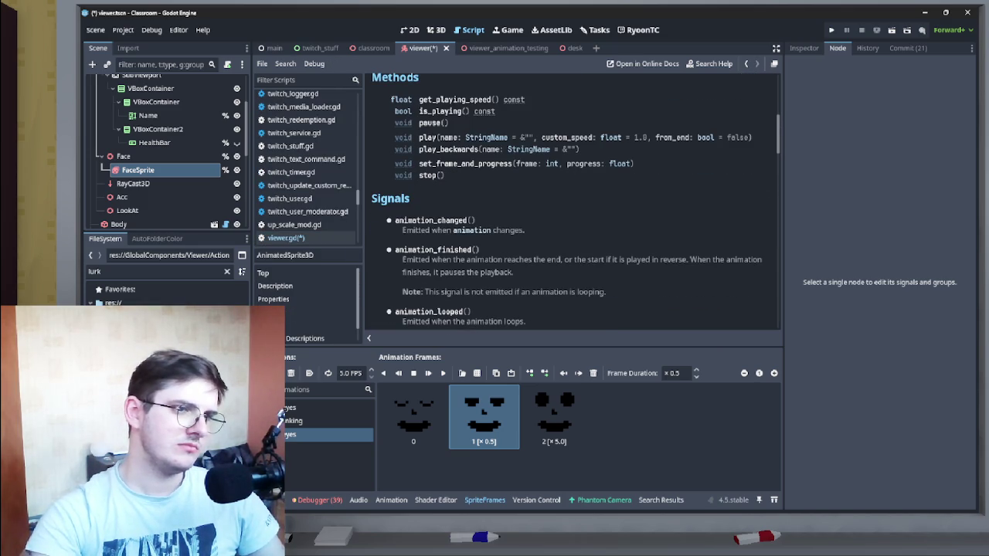
drag(395, 249, 478, 250)
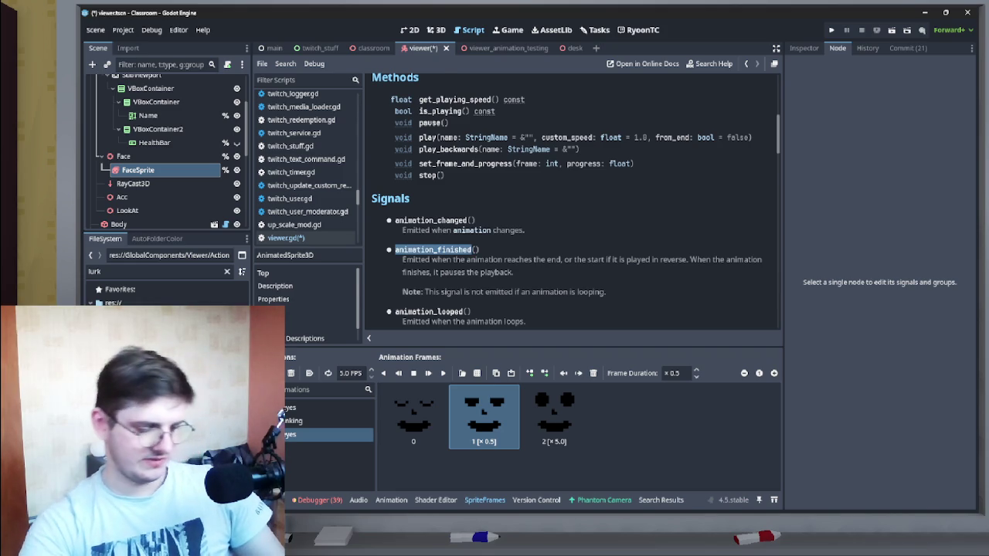
Step: Navigate back to the await line in ac_lurk.gd's stop() function
key(alt+Left)
key(alt+Left)
key(alt+Left)
key(alt+Left)
key(alt+Left)
key(alt+Left)
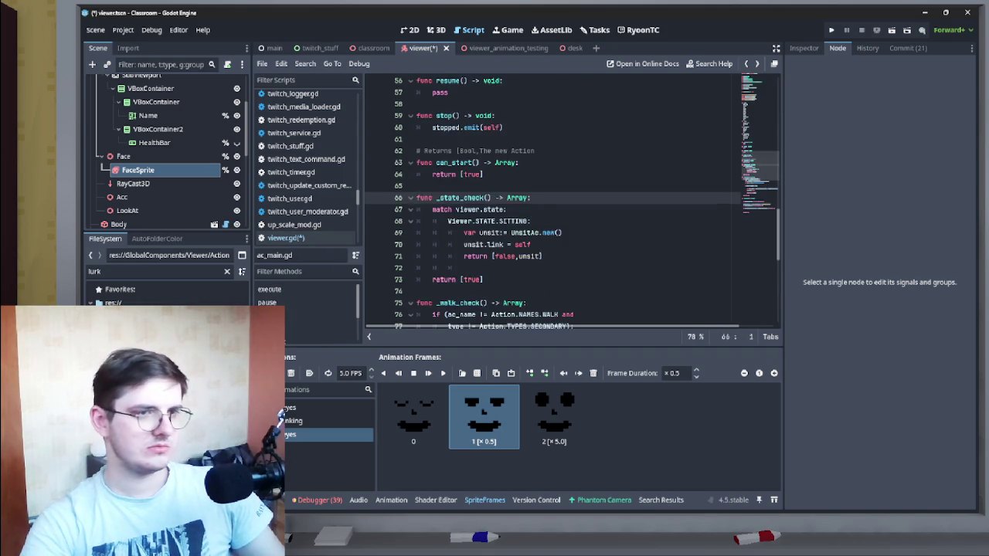
key(alt+Left)
key(alt+Left)
key(alt+Left)
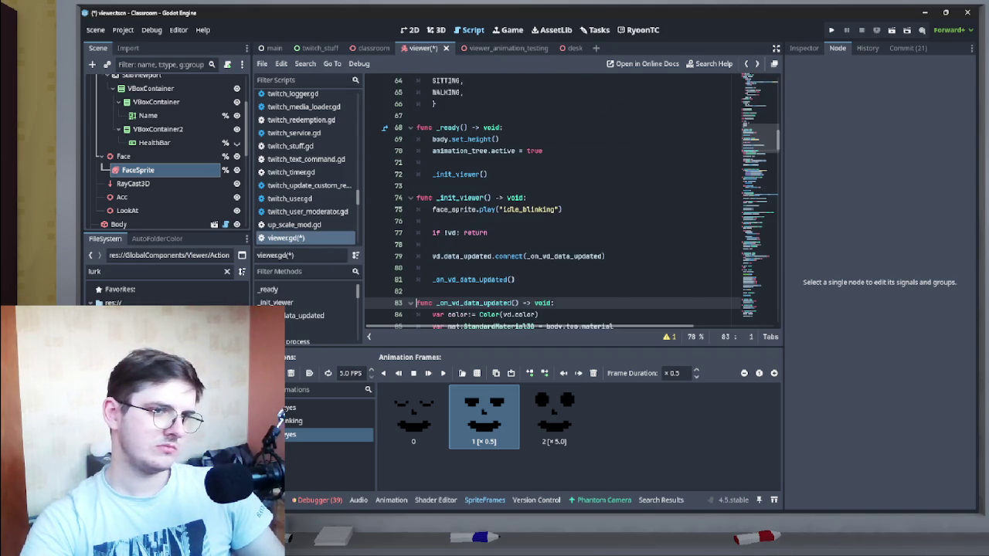
key(alt+Left)
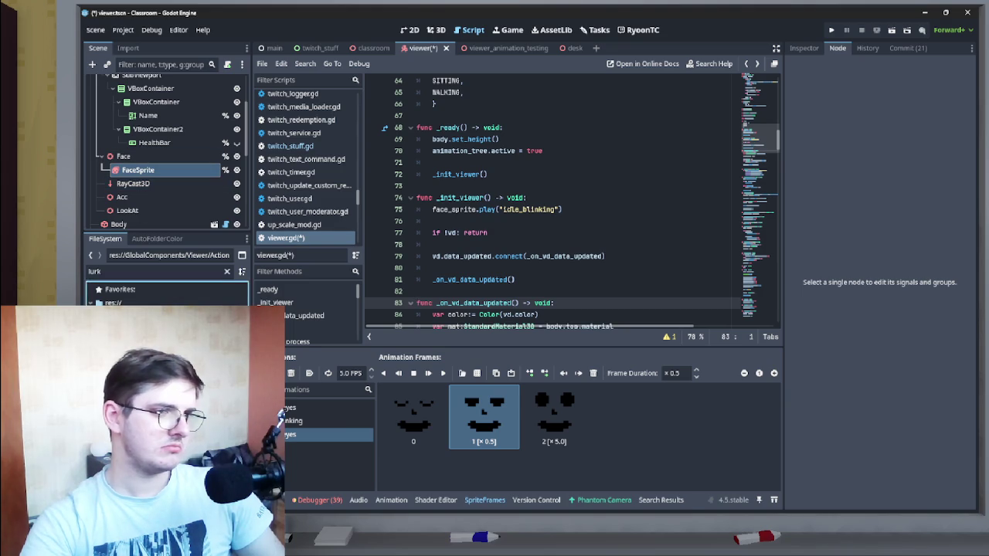
key(alt+Left)
click(523, 233)
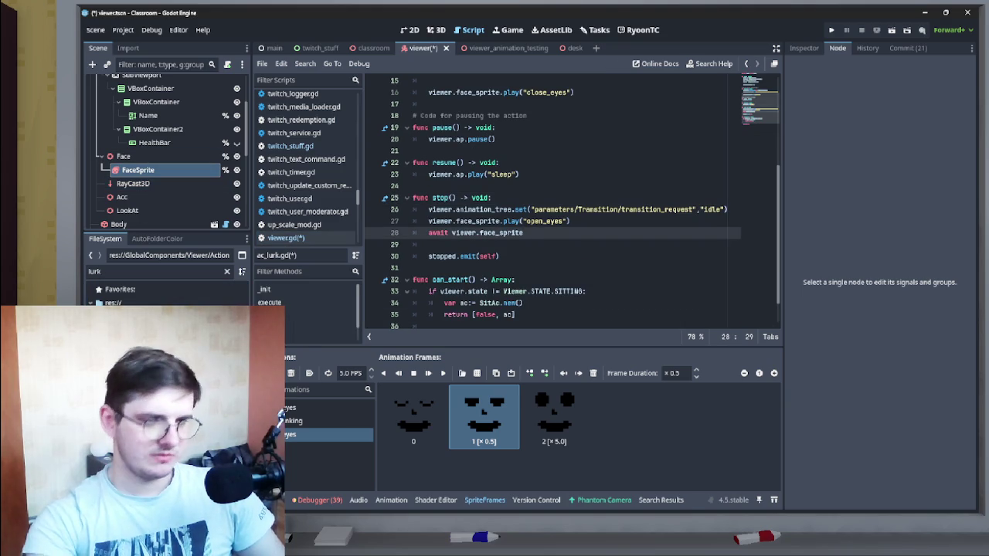
Step: Complete the line as 'await viewer.face_sprite.animation_finished' with blank lines around it
text(.animation_finished)
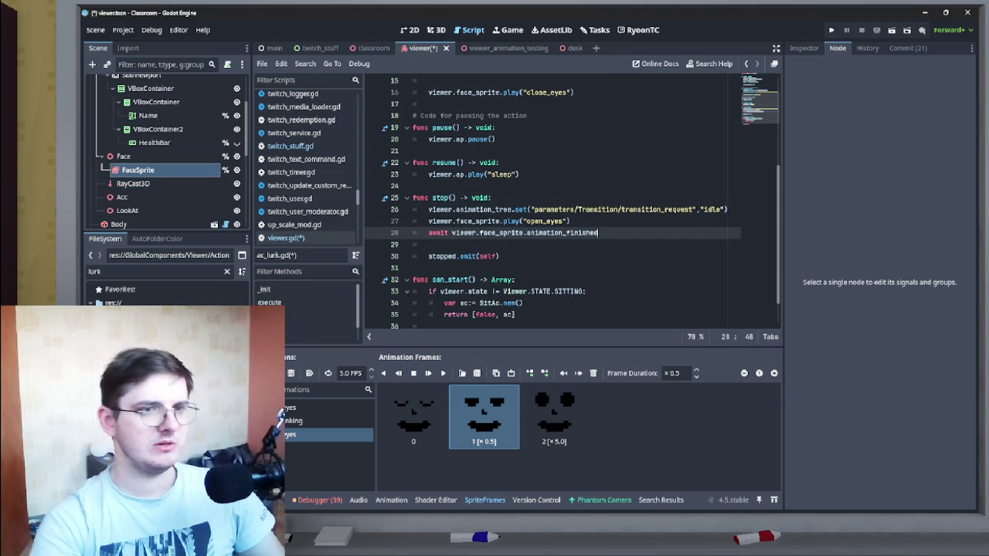
key(Home)
key(Return)
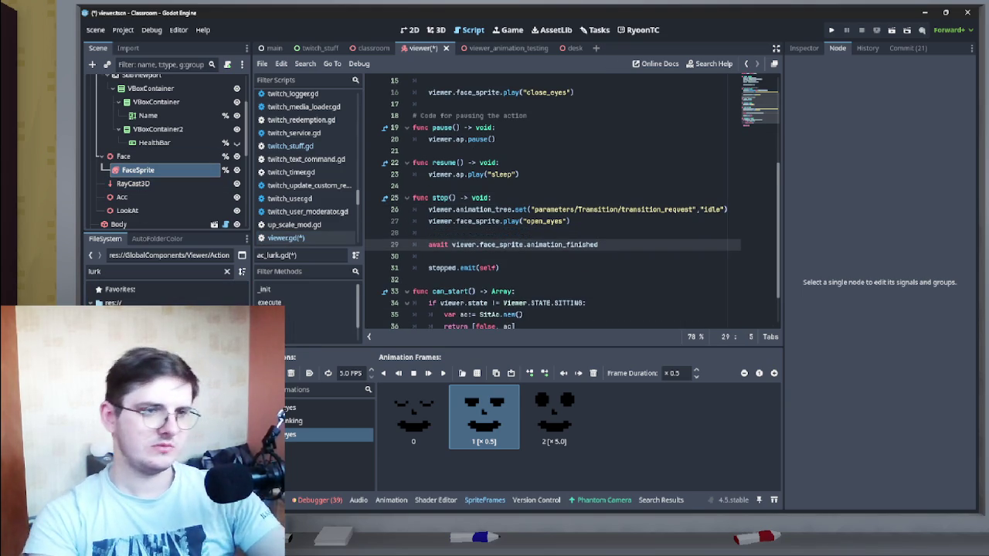
click(429, 255)
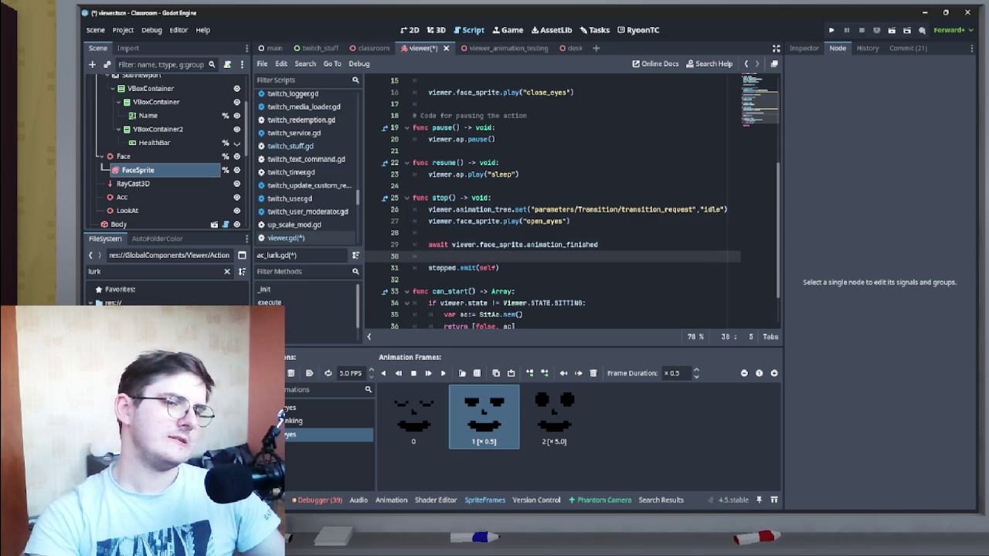
key(Return)
key(Up)
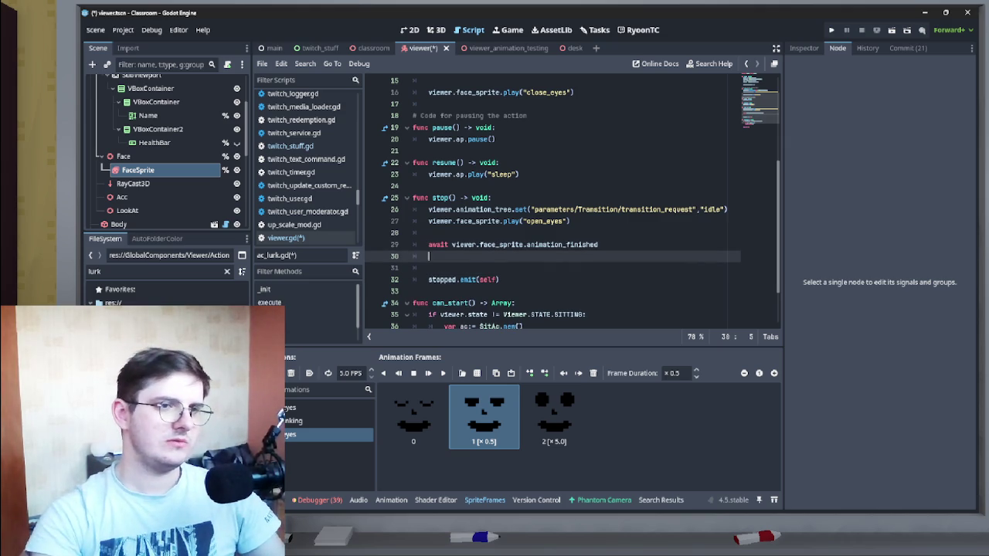
Step: Paste viewer.face_sprite.play("idle_blinking") after the await and delete the duplicate line
scroll(552, 201, up, 1)
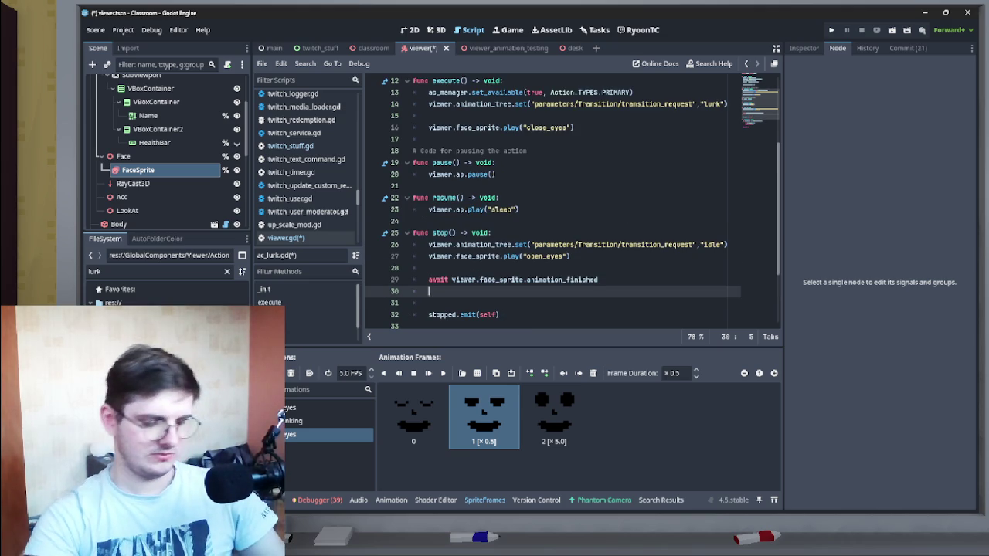
key(super+v)
key(Down)
key(Down)
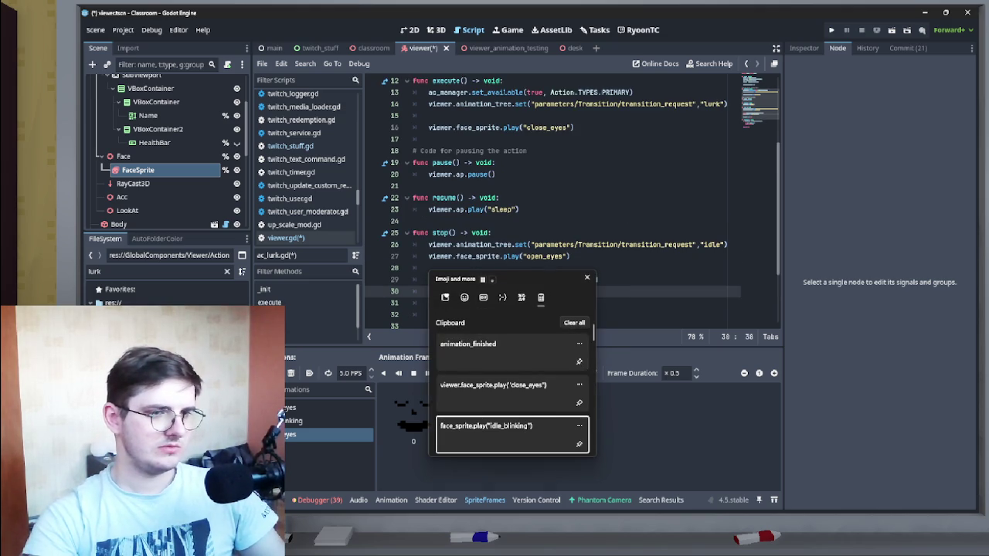
key(Return)
mouse_move(429, 256)
mouse_down()
mouse_move(456, 256)
mouse_move(430, 301)
mouse_move(429, 292)
mouse_up()
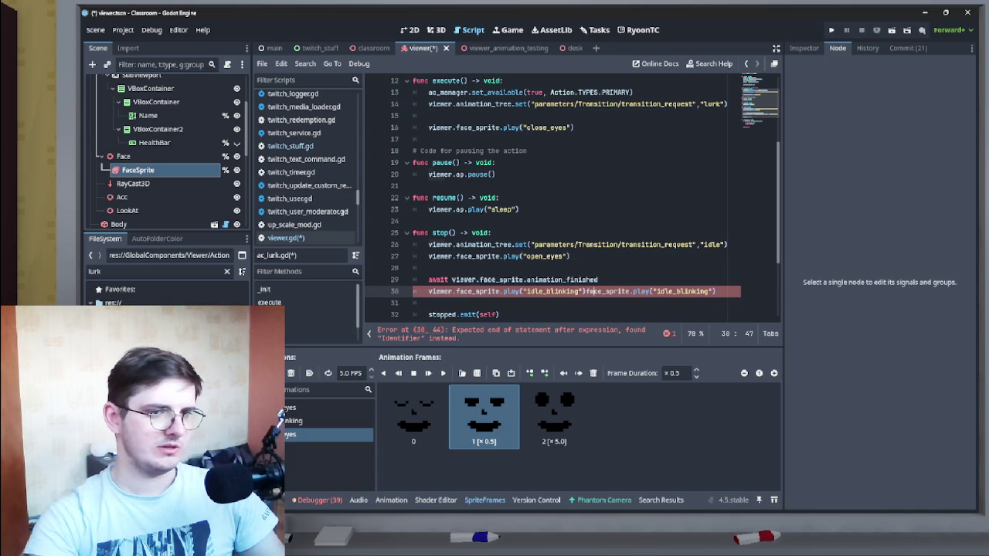
drag(586, 291, 717, 291)
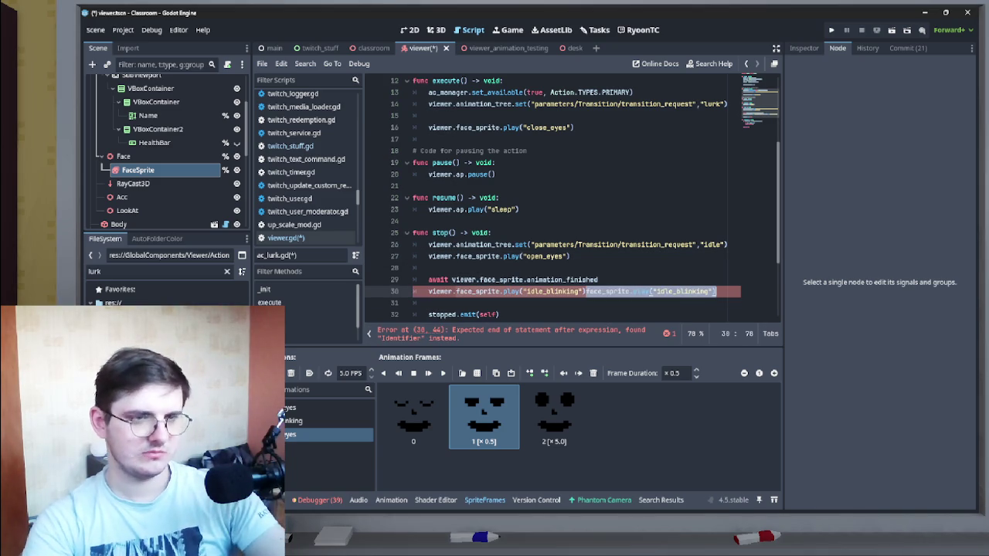
scroll(572, 193, down, 2)
key(Delete)
Step: Save the scene and scripts, then select the Face node
click(429, 198)
key(ctrl+s)
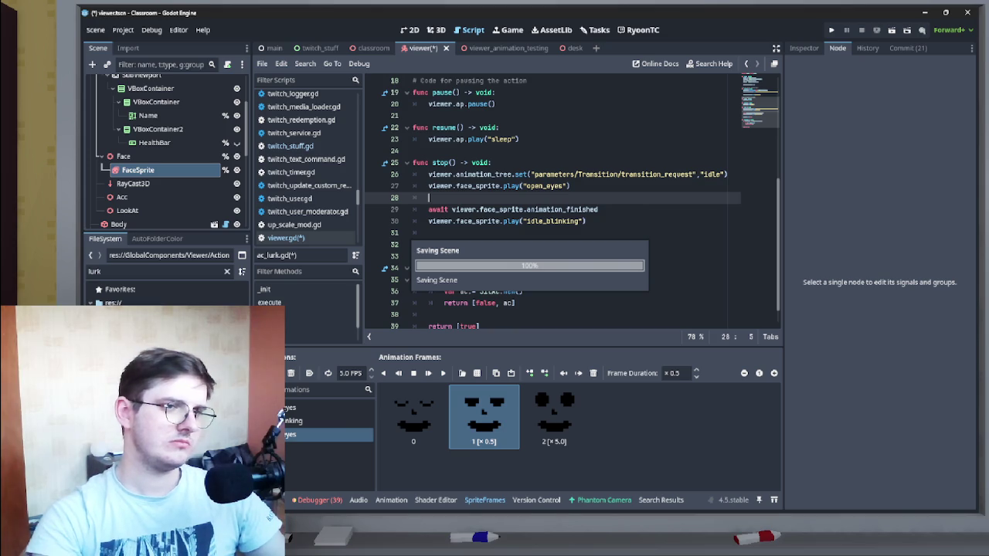
scroll(572, 203, up, 4)
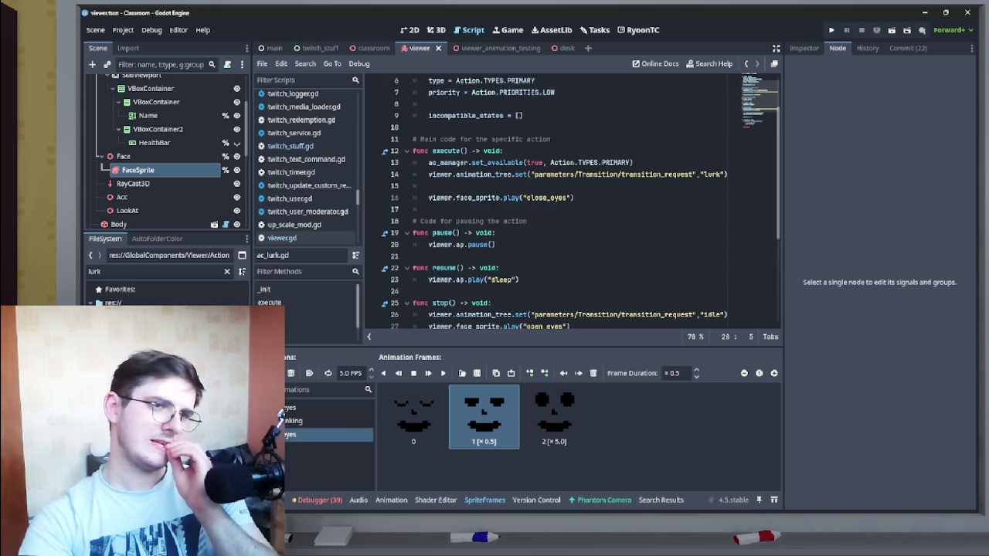
scroll(572, 203, up, 2)
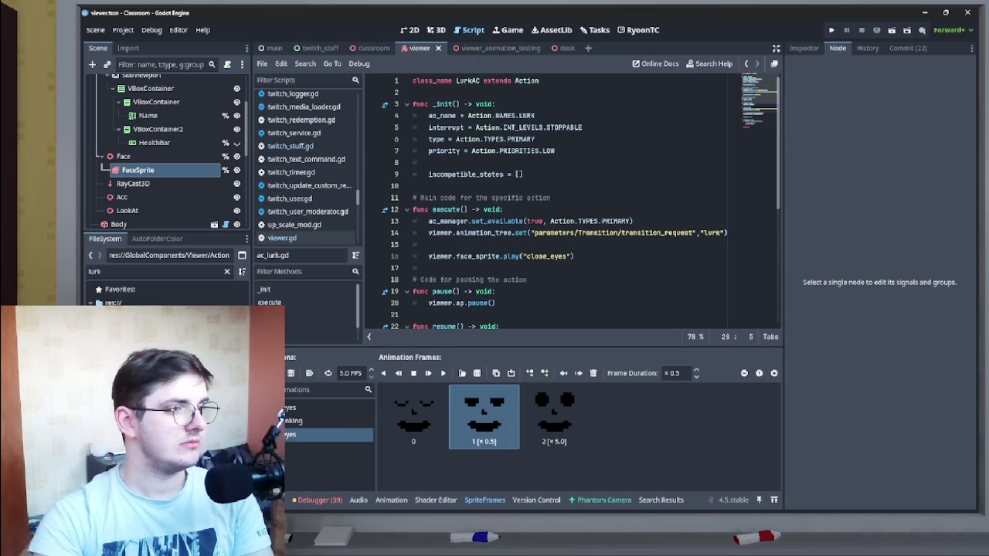
click(123, 156)
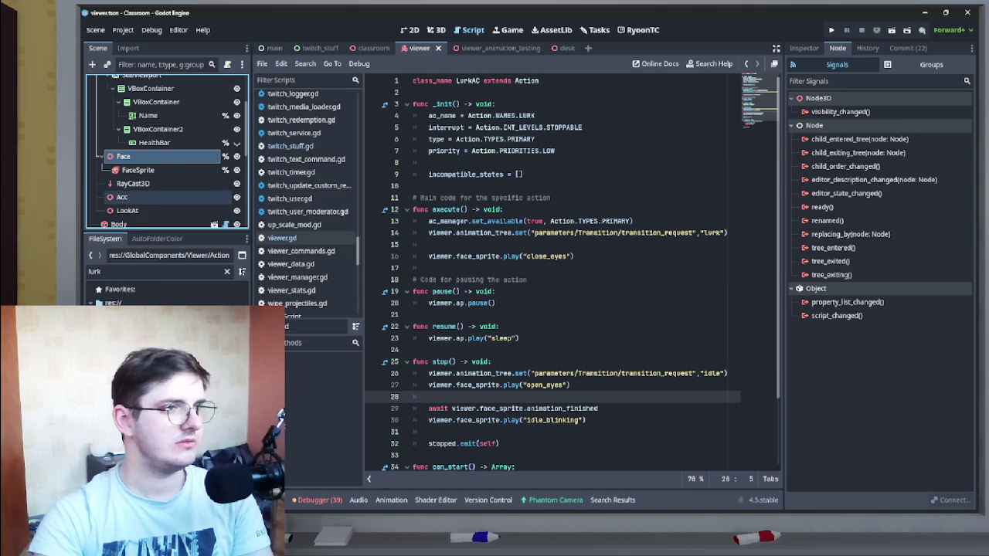
Step: Select the AnimationPlayer and load the lurk_standing animation
scroll(155, 186, up, 3)
scroll(166, 205, down, 10)
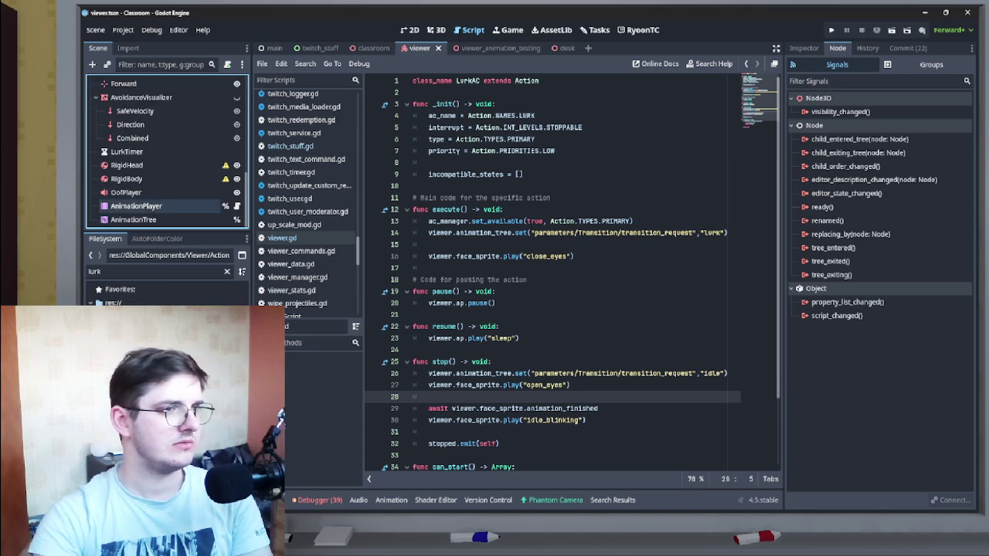
click(136, 206)
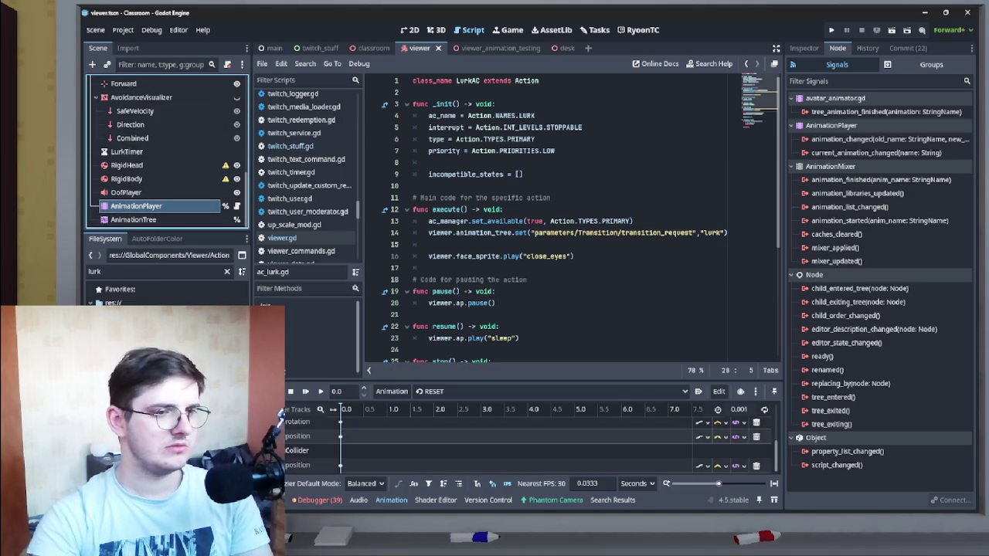
click(549, 390)
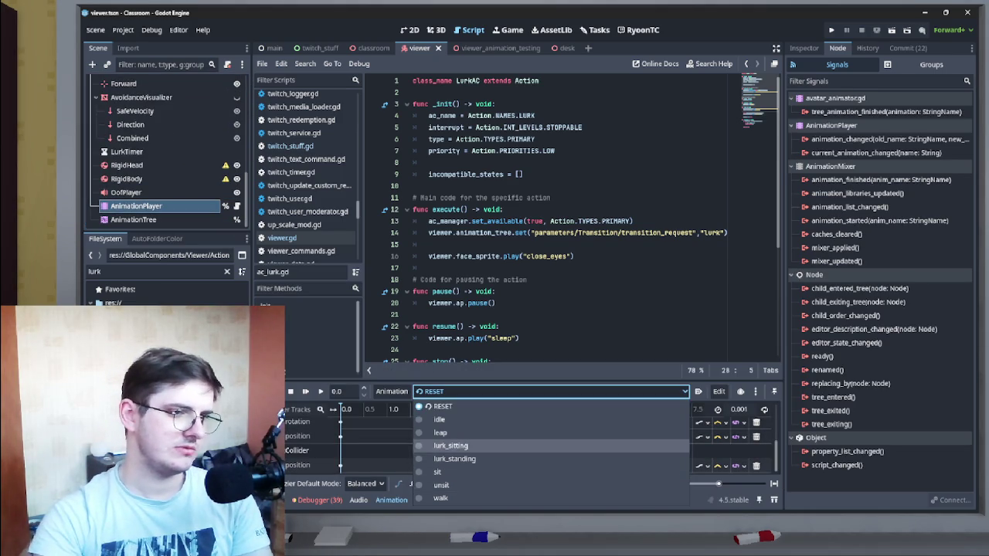
click(455, 458)
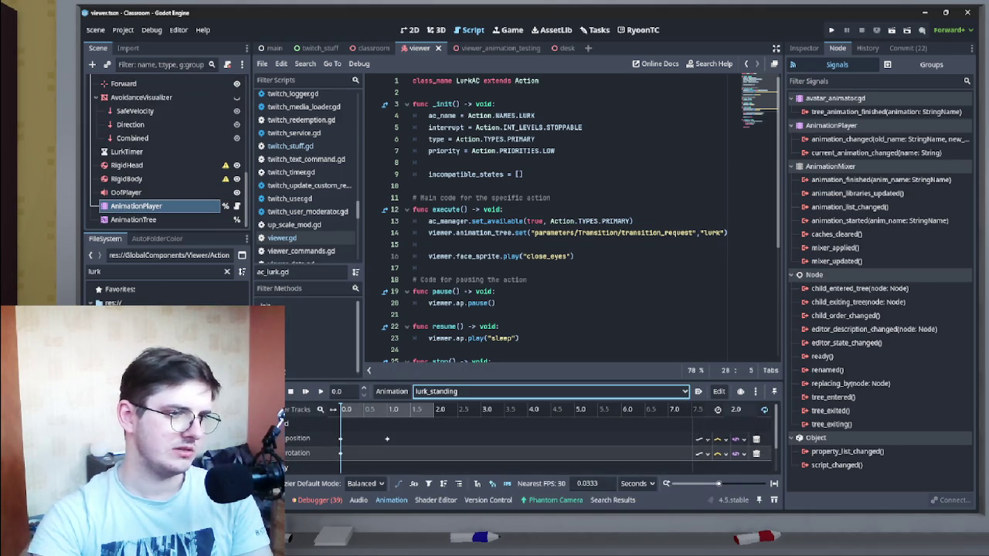
scroll(387, 439, up, 2)
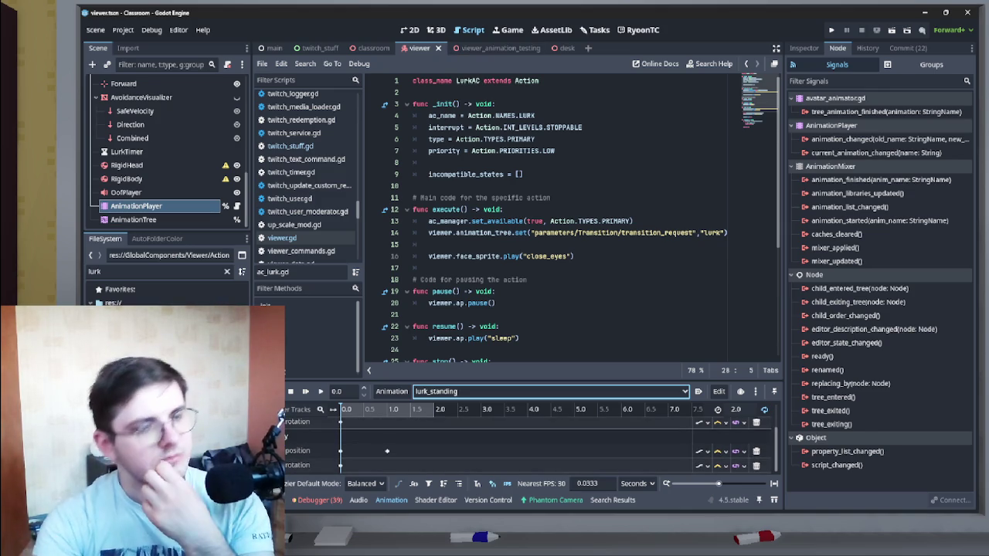
Step: Preview lurk_sitting in the 3D view, then switch to the viewer_animation_testing scene
click(436, 30)
scroll(525, 232, down, 3)
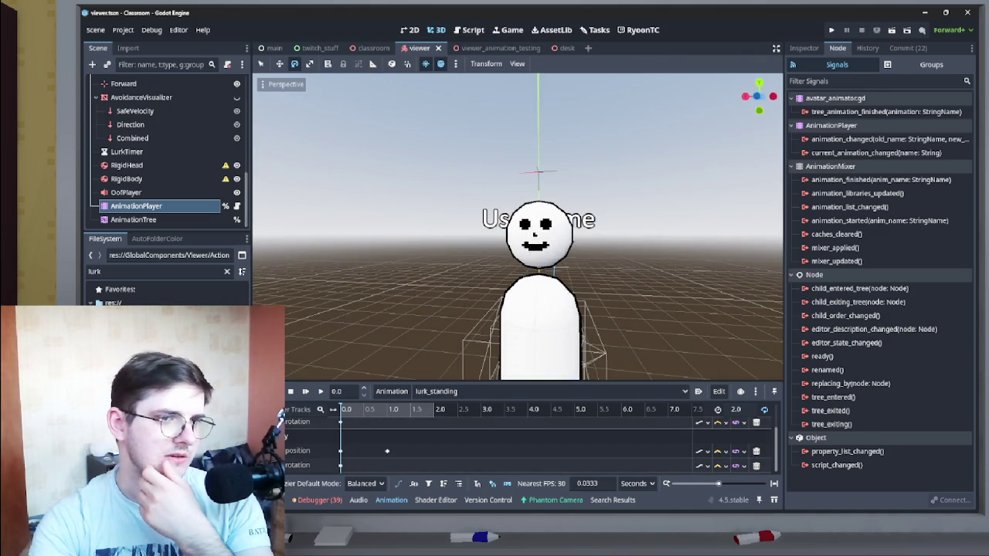
scroll(525, 231, down, 3)
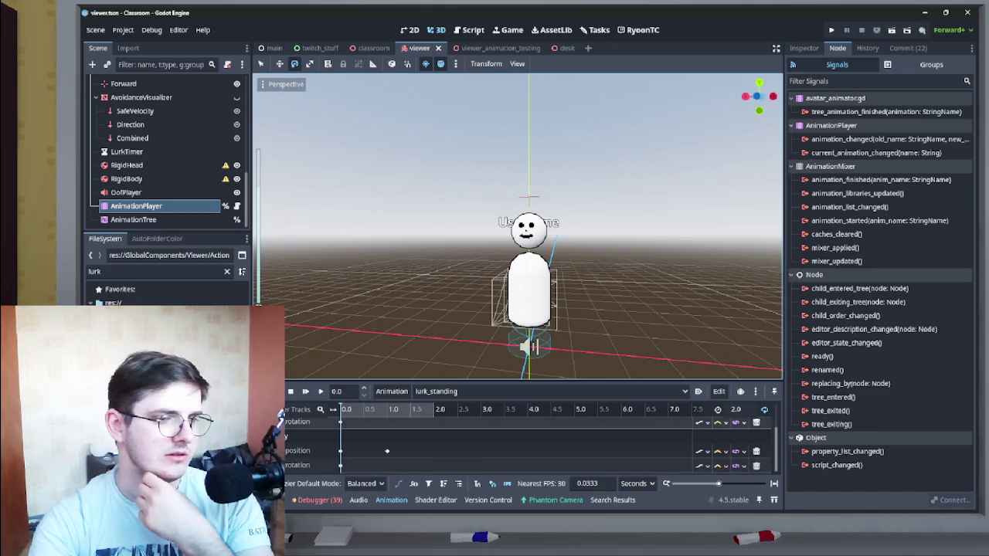
click(541, 391)
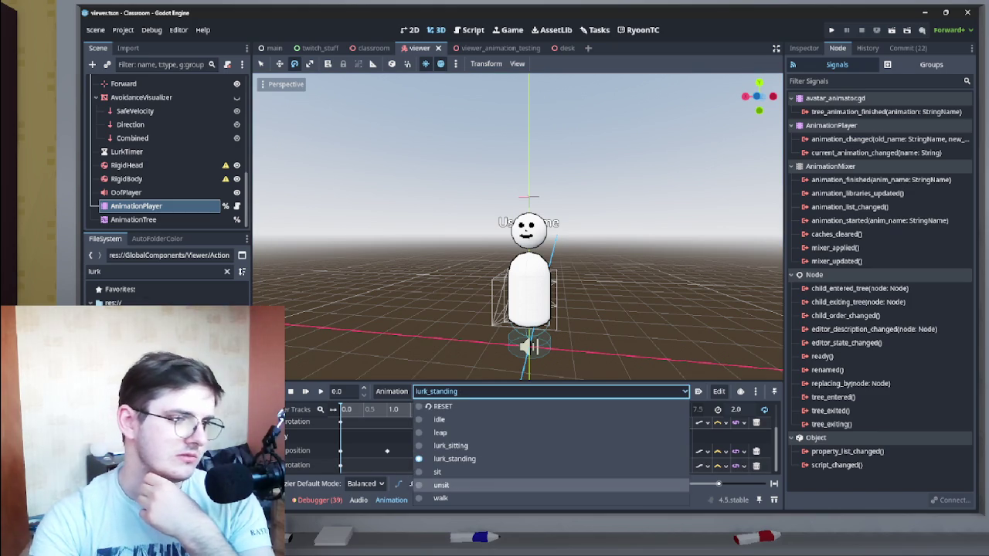
click(450, 445)
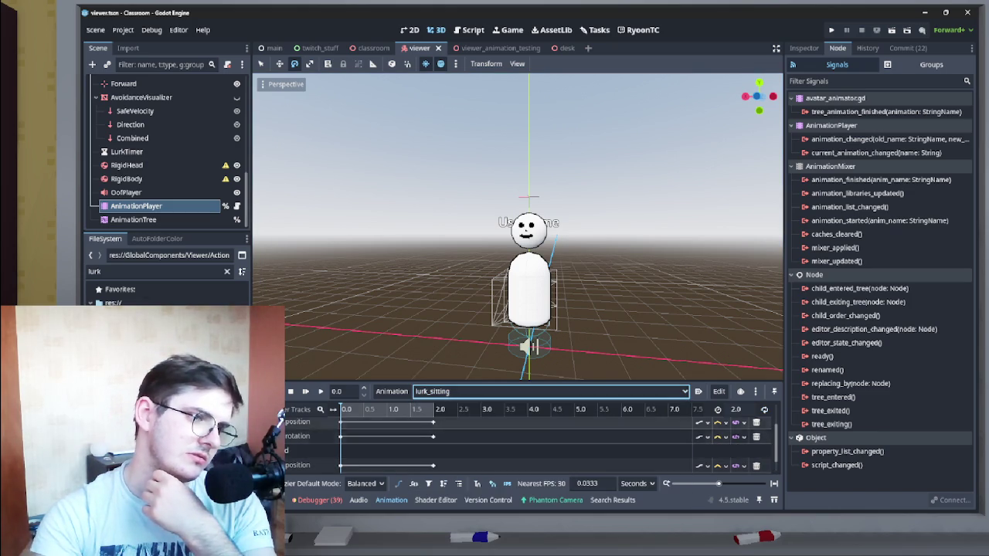
drag(464, 232, 516, 216)
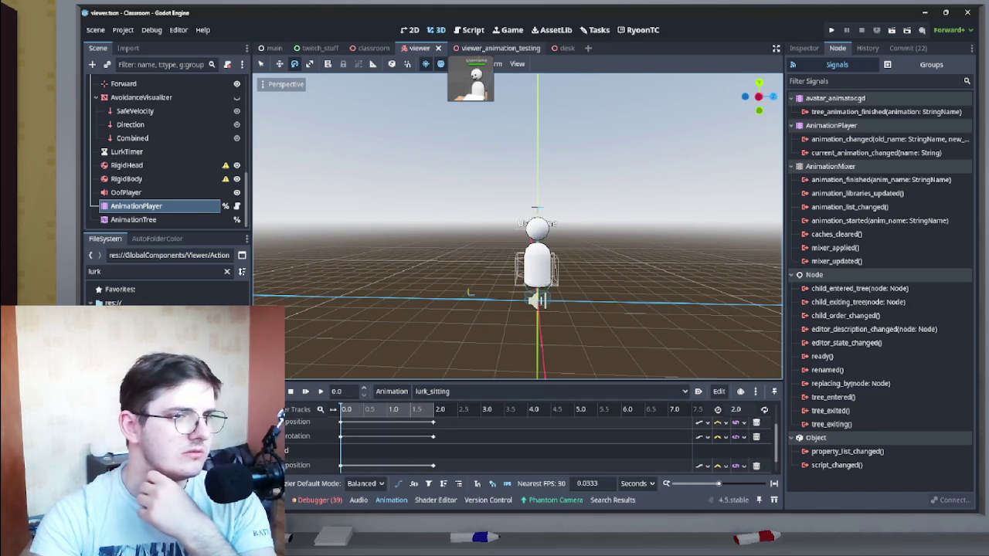
click(472, 48)
scroll(259, 282, down, 5)
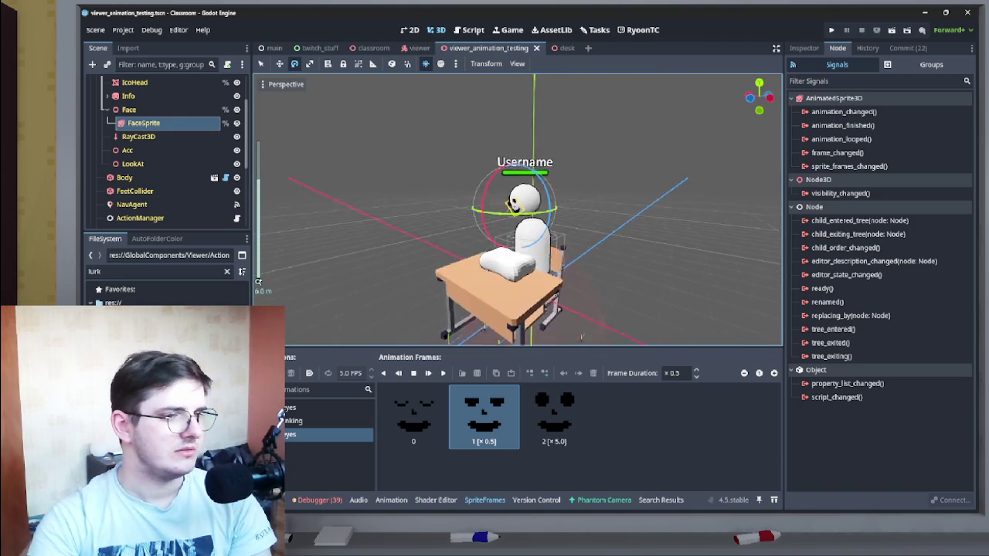
Step: Show the AnimationPlayer timeline and change the RESET animation length, trying 5, 1, then 0.001
scroll(162, 155, down, 5)
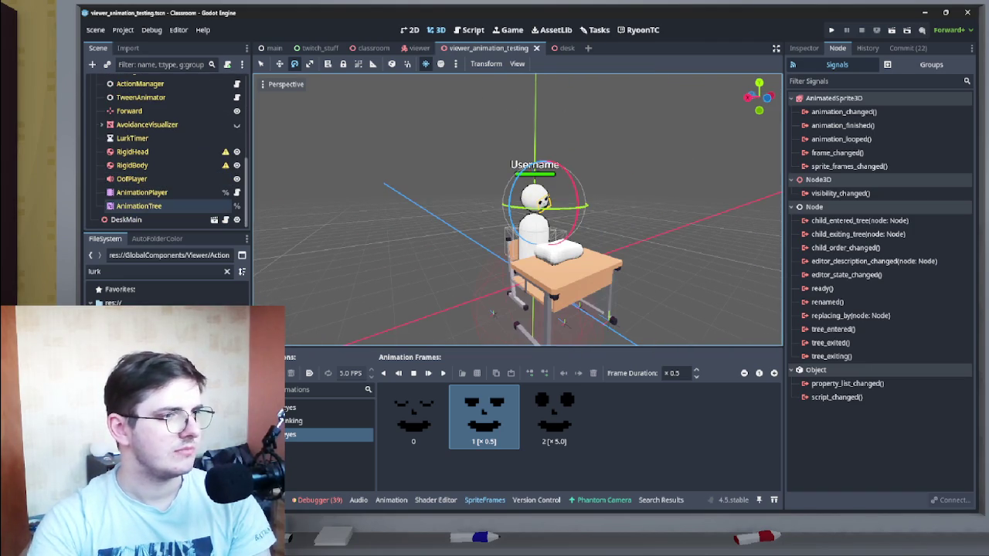
click(142, 192)
scroll(525, 444, up, 2)
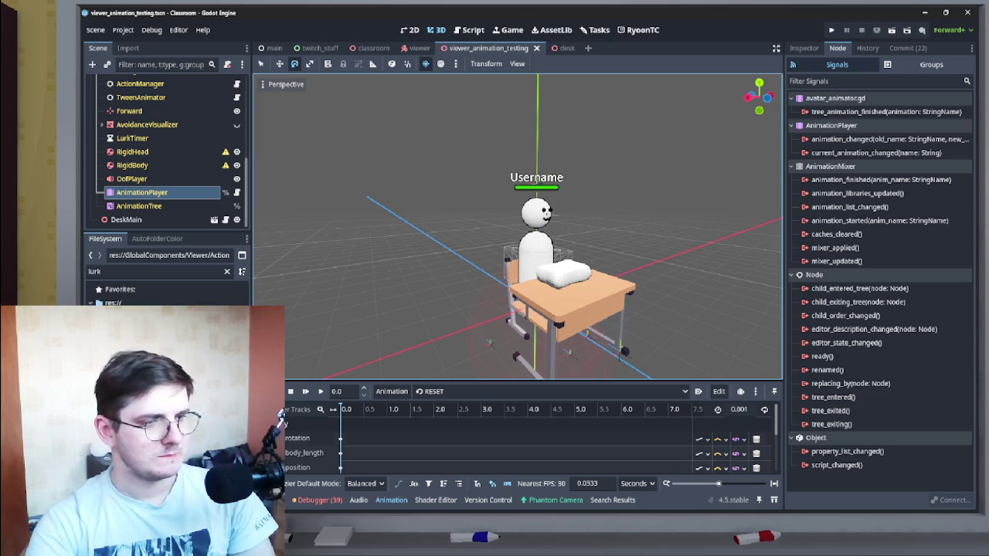
double_click(738, 409)
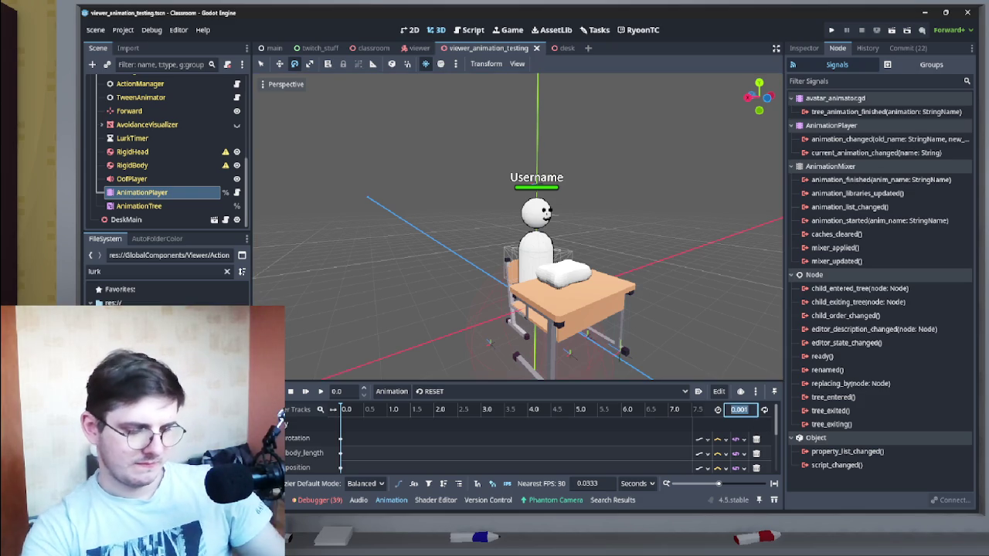
text(5)
key(Return)
text(1)
key(Return)
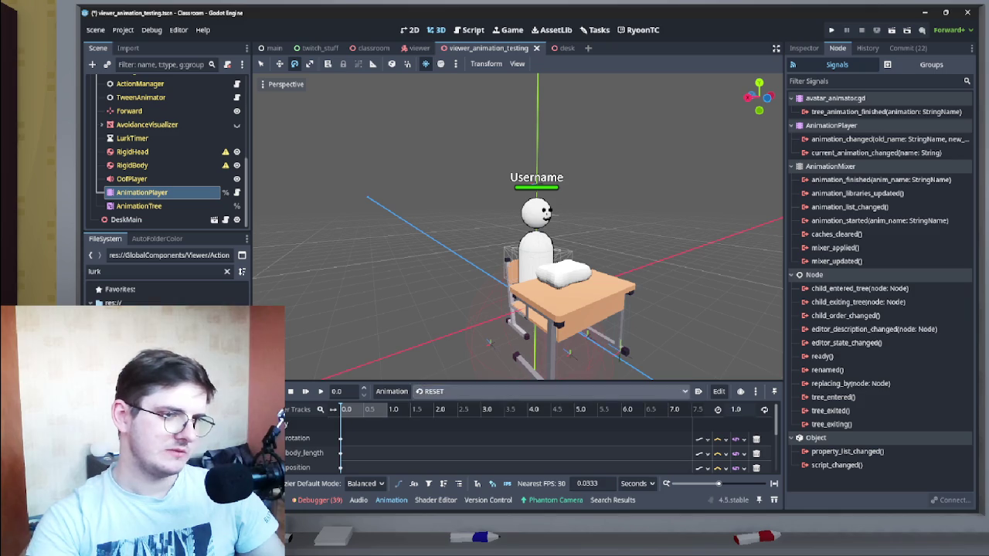
click(737, 410)
text(0.001)
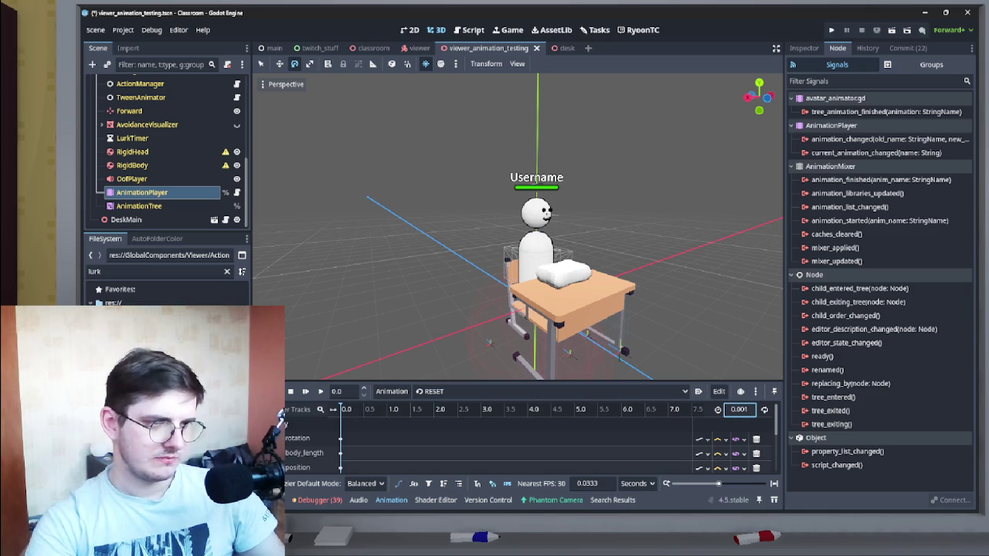
Step: Play lurk_standing, then load lurk_sitting and save the viewer_animation_testing scene
click(463, 391)
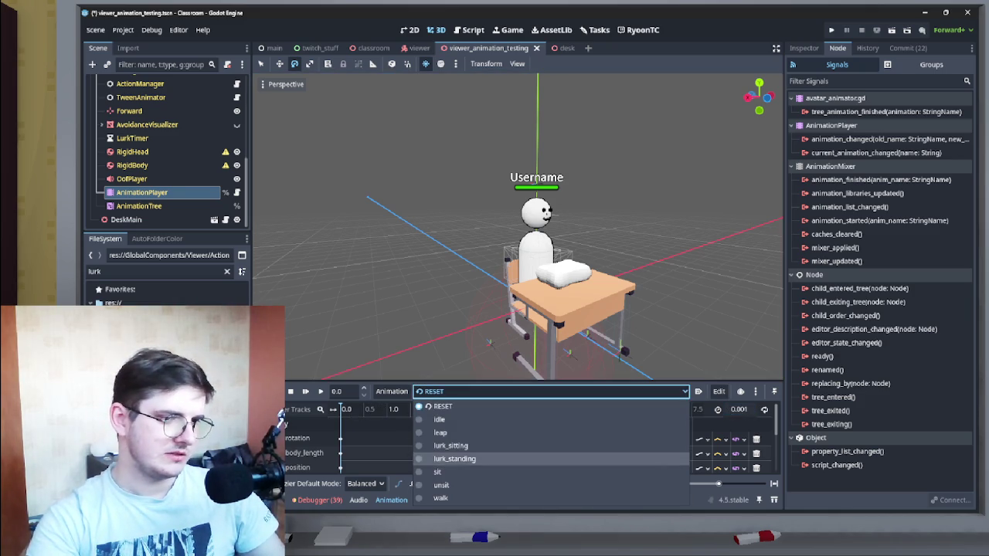
click(455, 459)
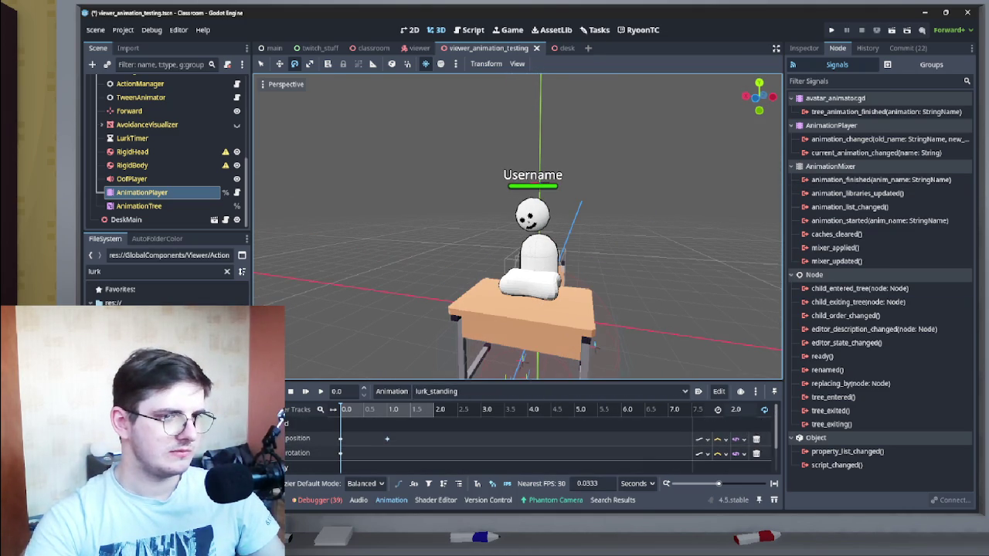
click(321, 392)
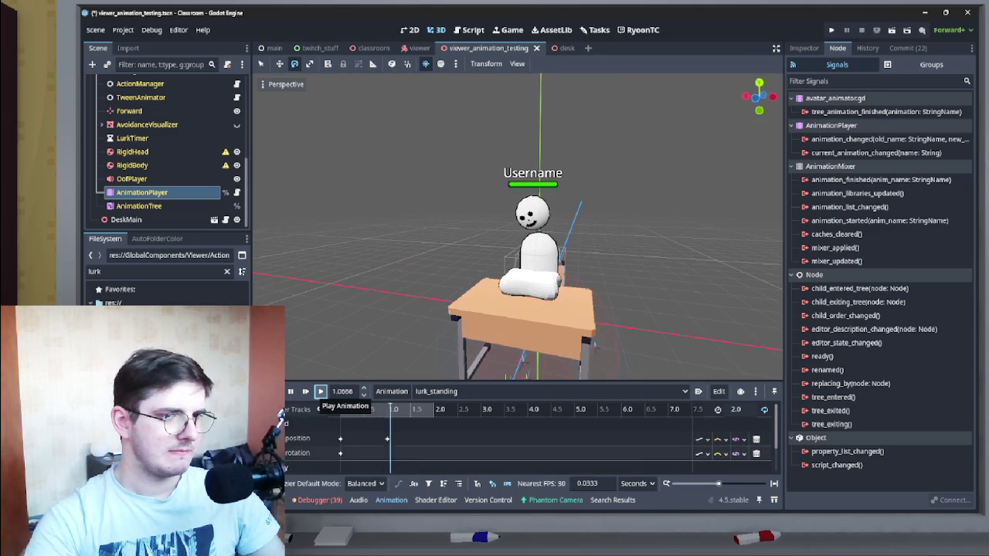
click(463, 391)
click(464, 446)
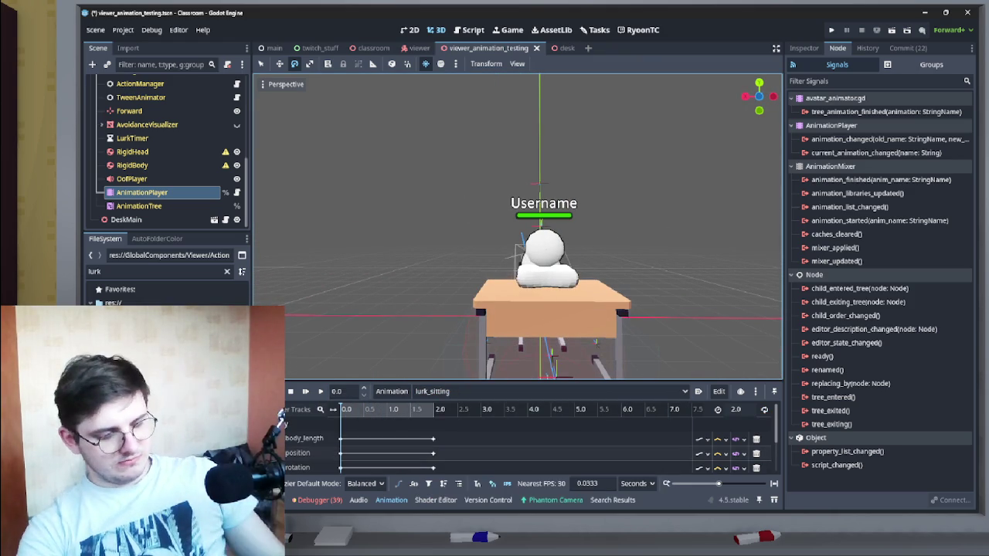
key(ctrl+s)
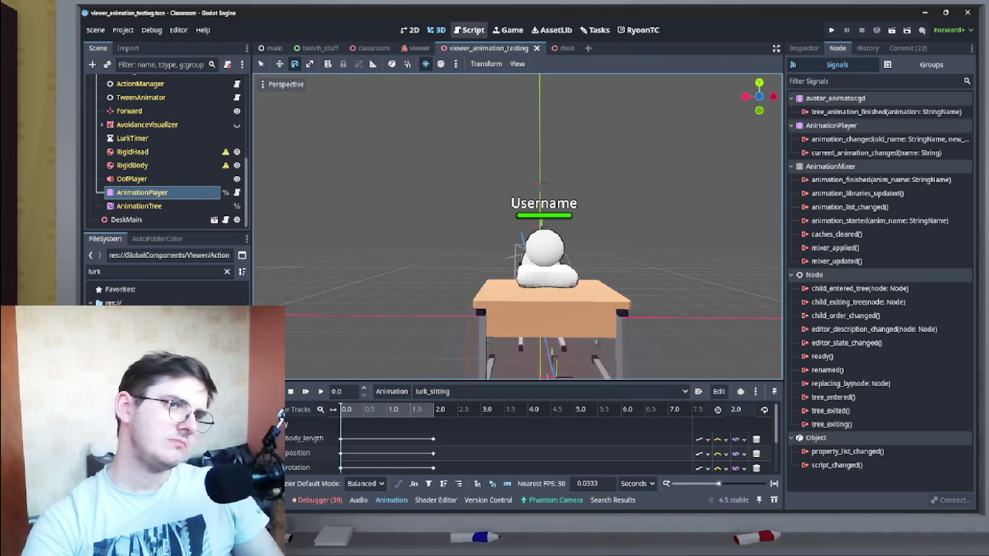
Step: Delete the sitting-state if-block from can_start() in ac_lurk.gd
click(468, 29)
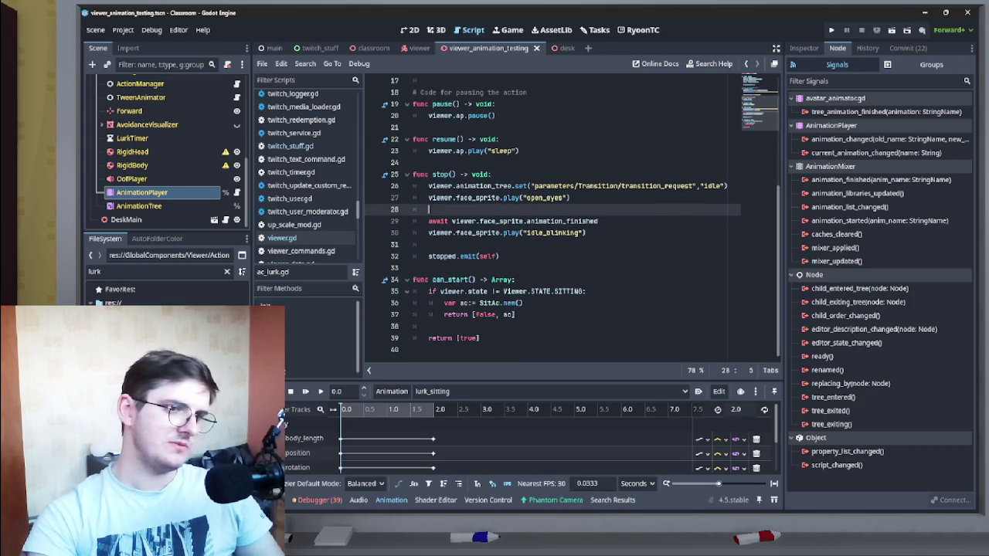
drag(516, 315, 414, 291)
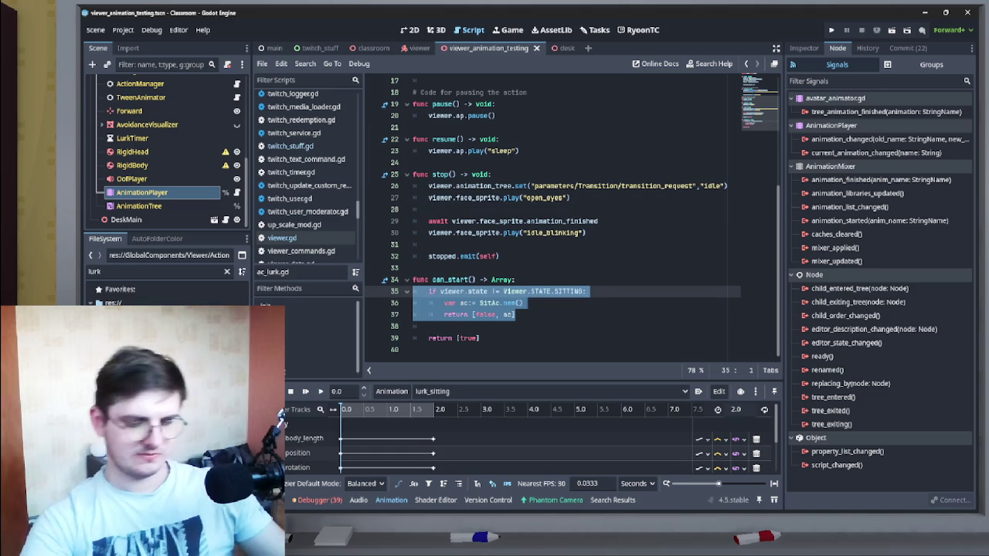
key(BackSpace)
key(Delete)
key(Tab)
key(BackSpace)
key(BackSpace)
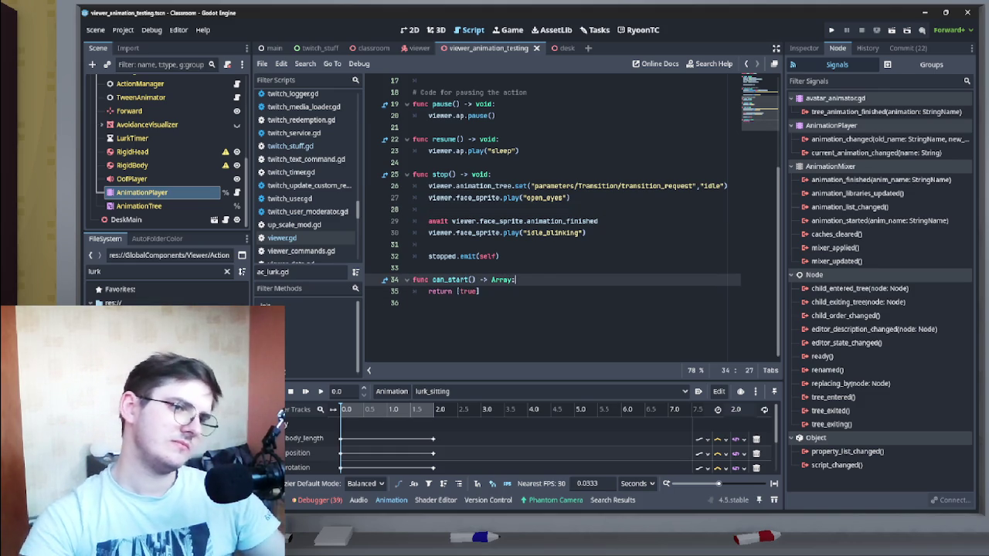
Step: Join 'return [true]' onto the can_start() line and remove the leftover empty line
drag(429, 292, 516, 280)
click(515, 279)
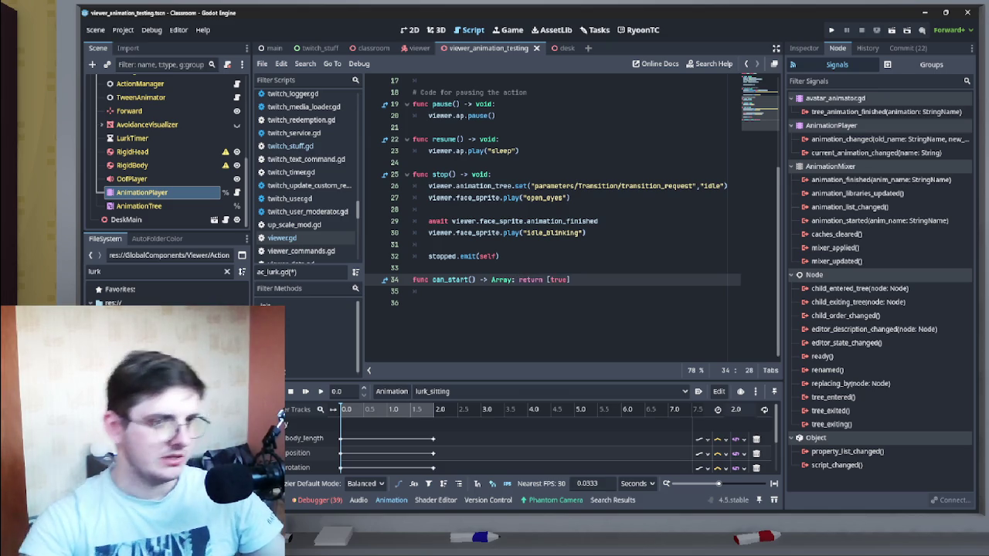
drag(428, 291, 414, 291)
key(BackSpace)
key(BackSpace)
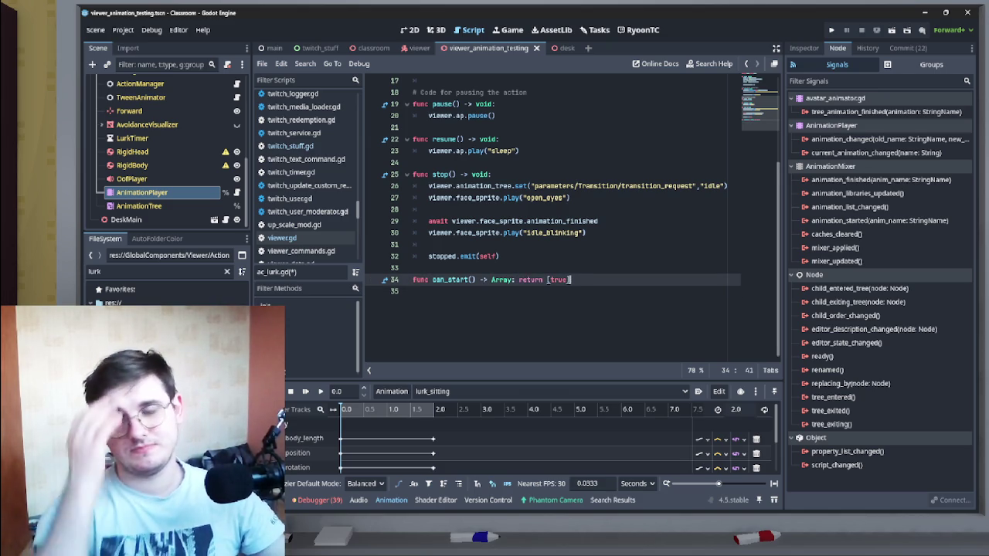
scroll(579, 217, up, 3)
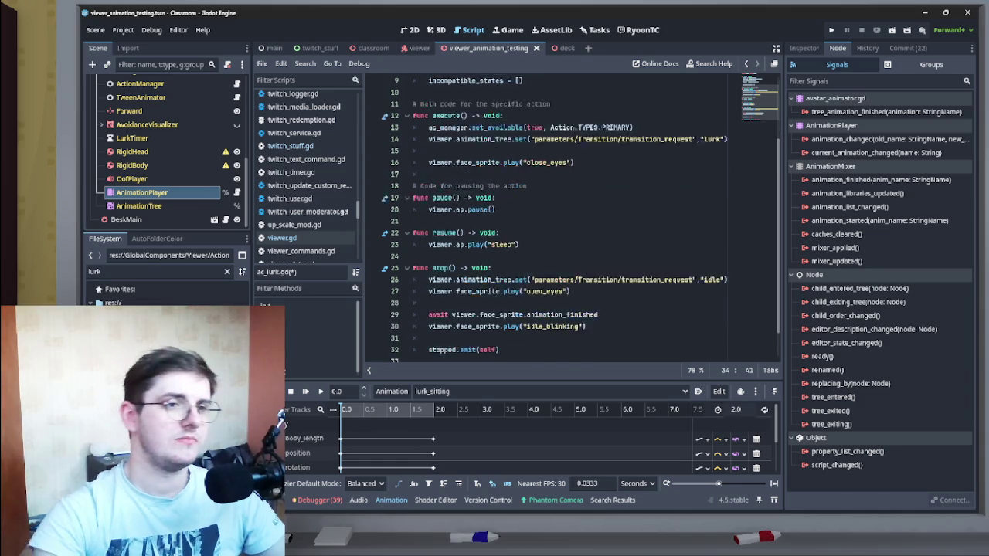
Step: Add an if check comparing viewer.state to Viewer.STATE.SITTING above the lurk transition request
scroll(579, 216, down, 2)
scroll(579, 216, up, 3)
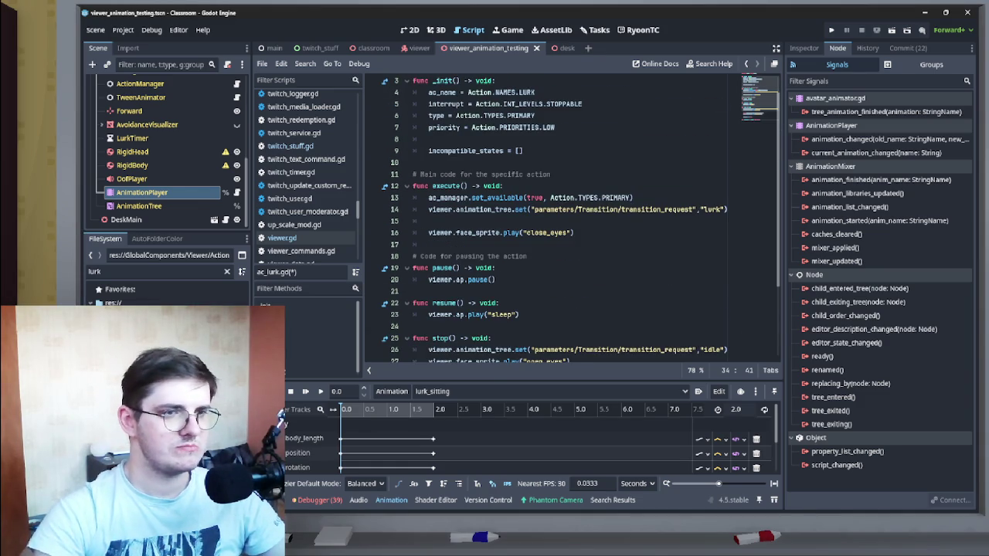
scroll(571, 217, down, 3)
scroll(571, 216, up, 2)
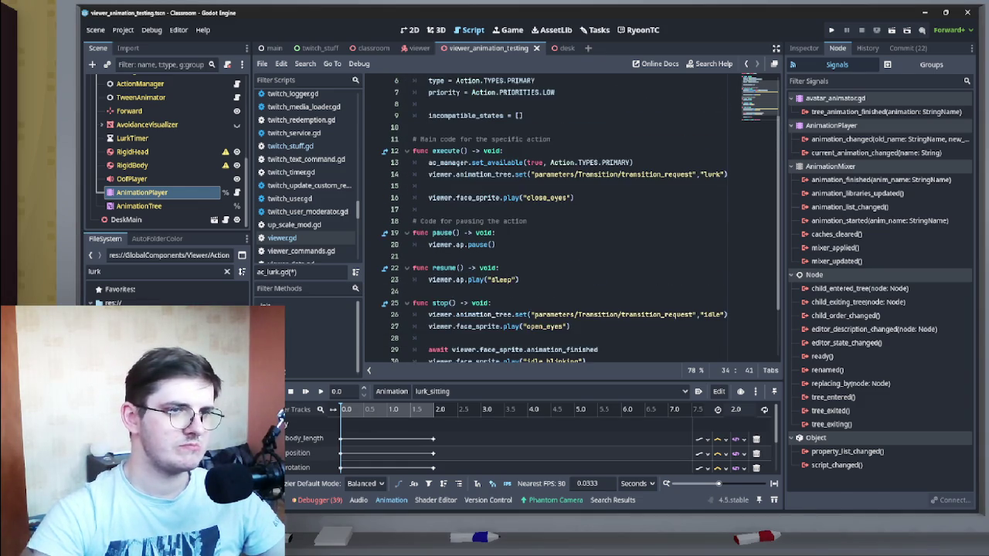
scroll(572, 216, up, 2)
click(429, 232)
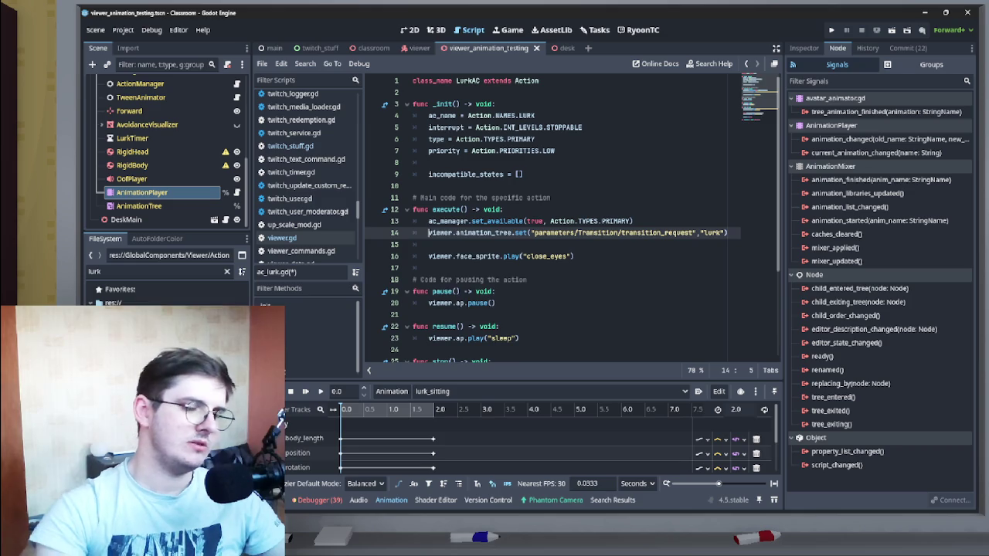
key(Return)
key(Return)
click(429, 233)
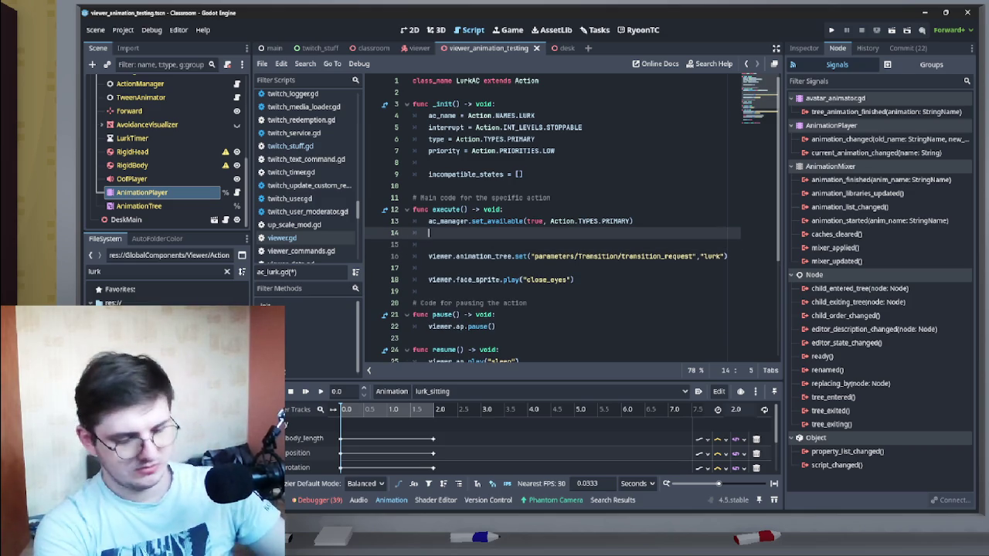
text(if i)
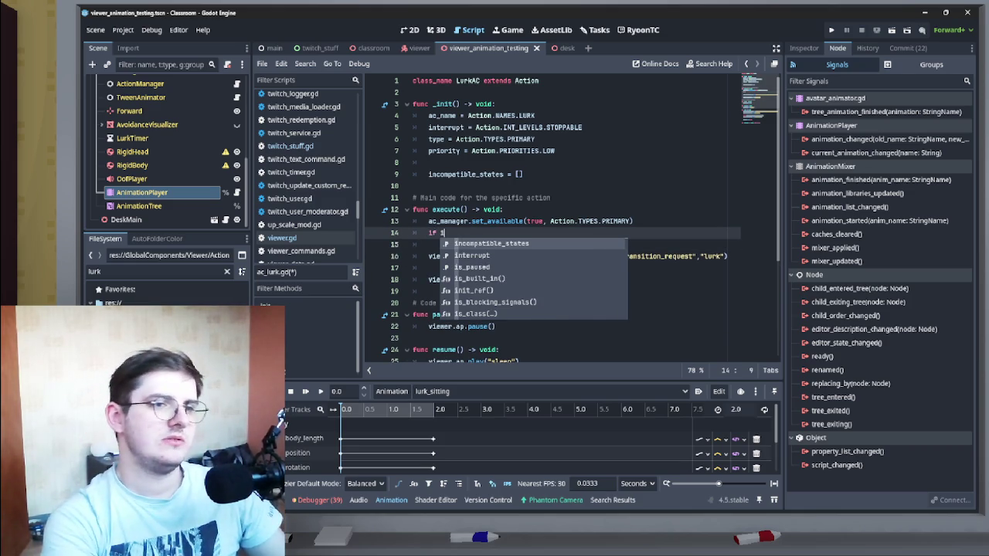
key(BackSpace)
text(v)
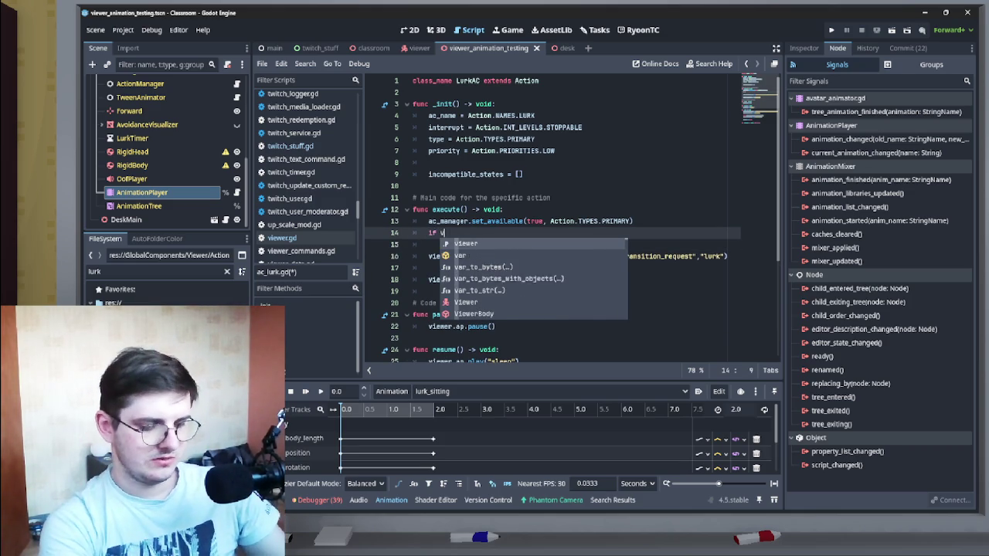
text(iewer.st)
key(Return)
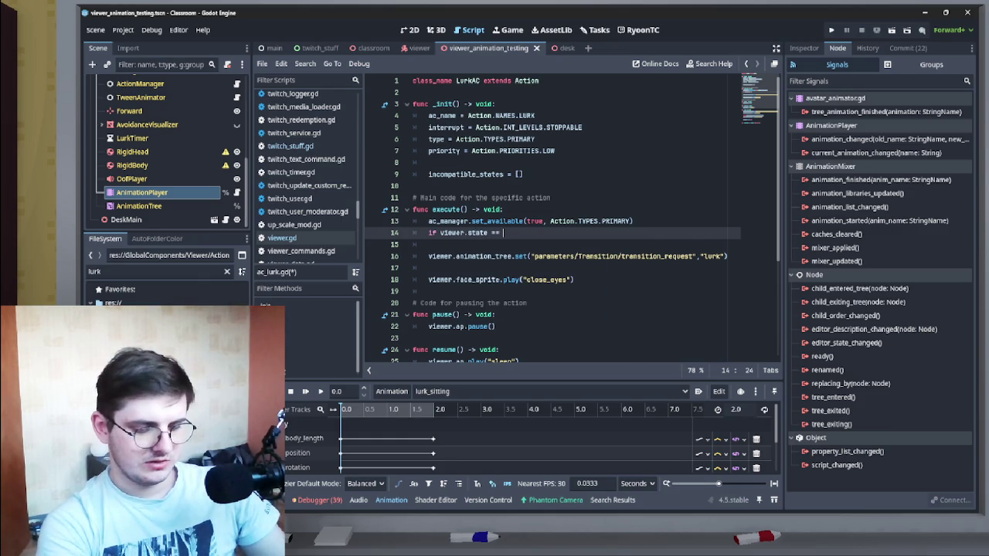
text(Viewer.st)
key(Return)
text(.S)
key(Down)
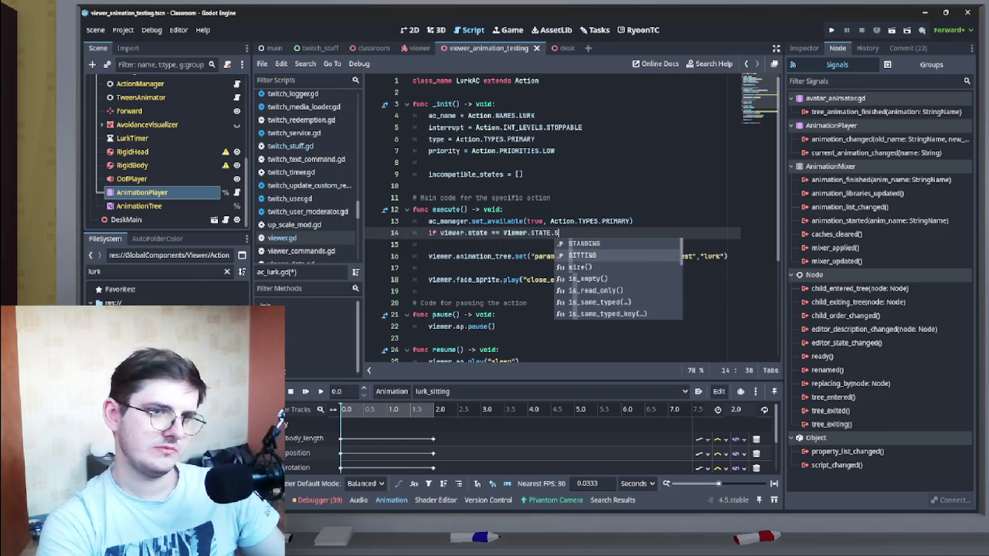
key(Return)
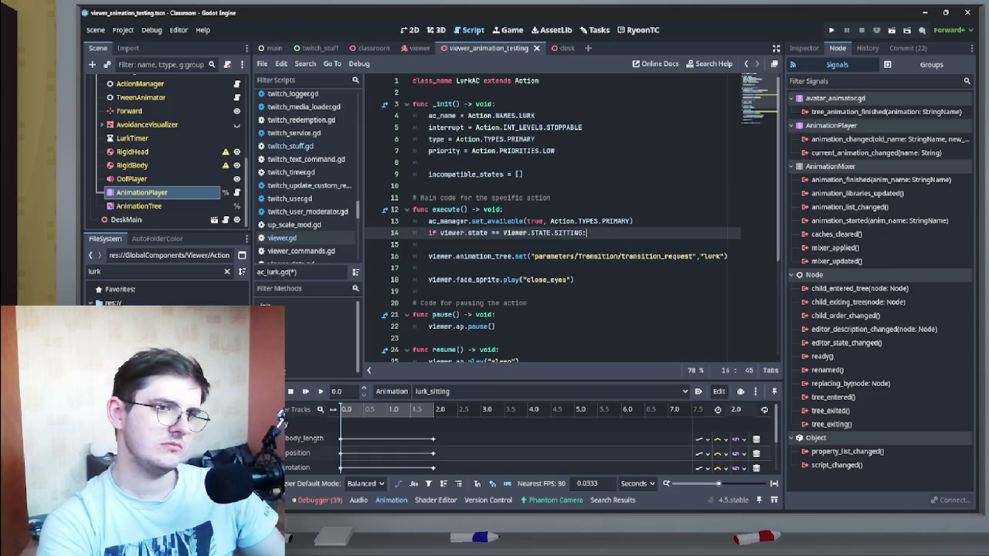
Step: Leave a bare 'viewer' line inside the SITTING branch, then open ac_main.gd
key(Return)
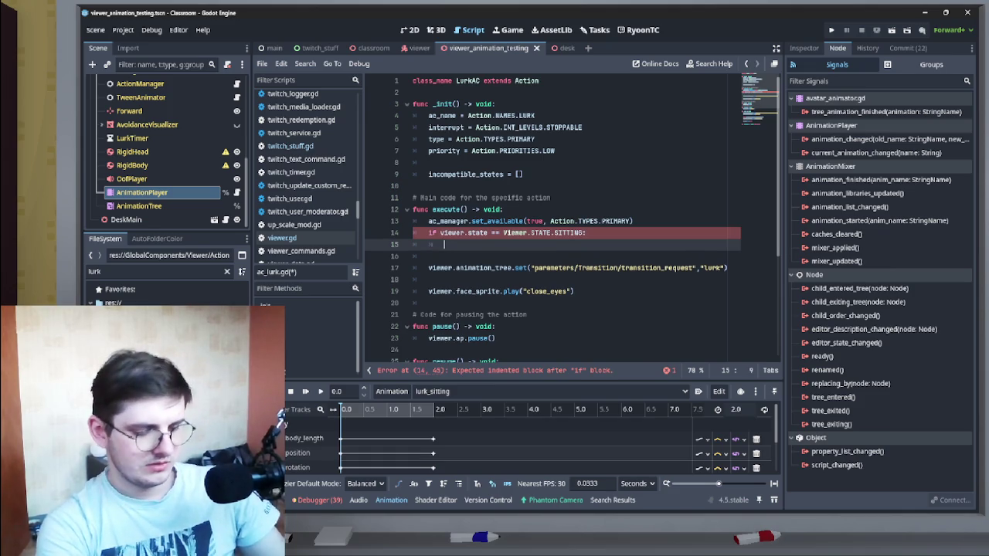
text(v)
text(er.)
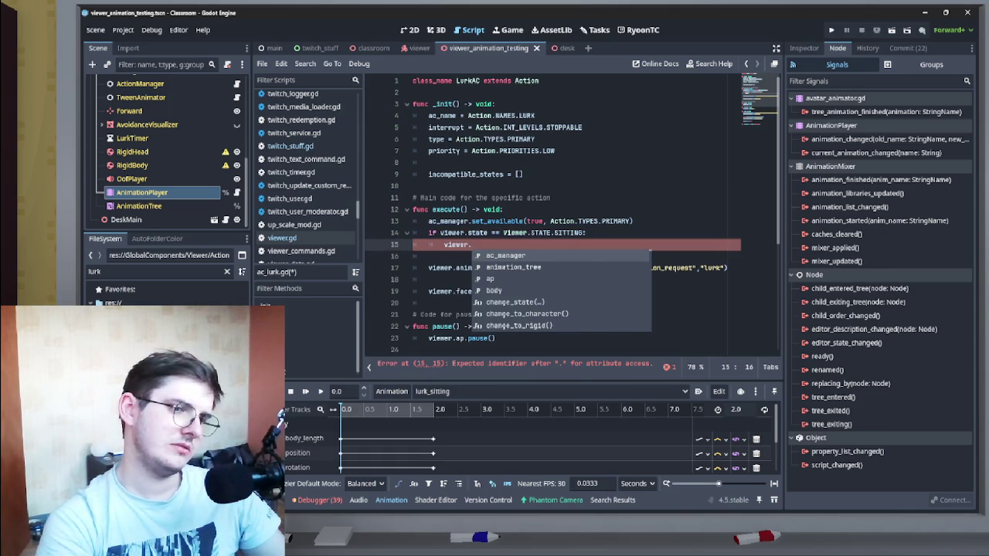
text(cha)
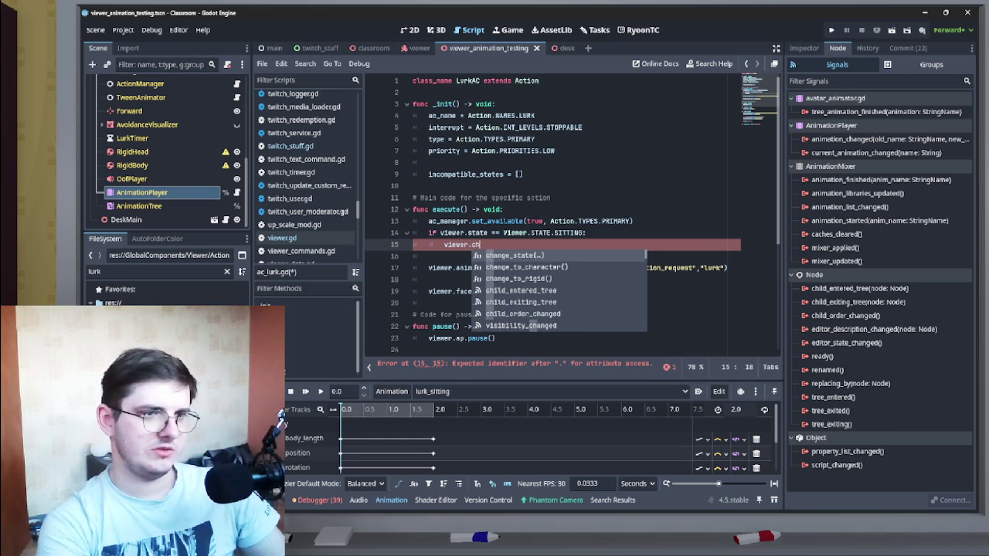
key(BackSpace)
key(BackSpace)
key(BackSpace)
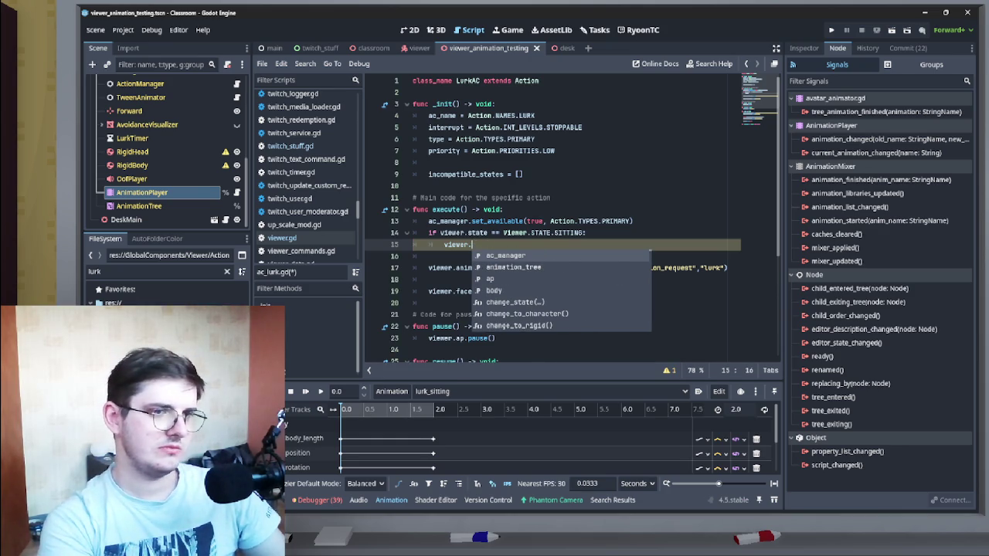
key(BackSpace)
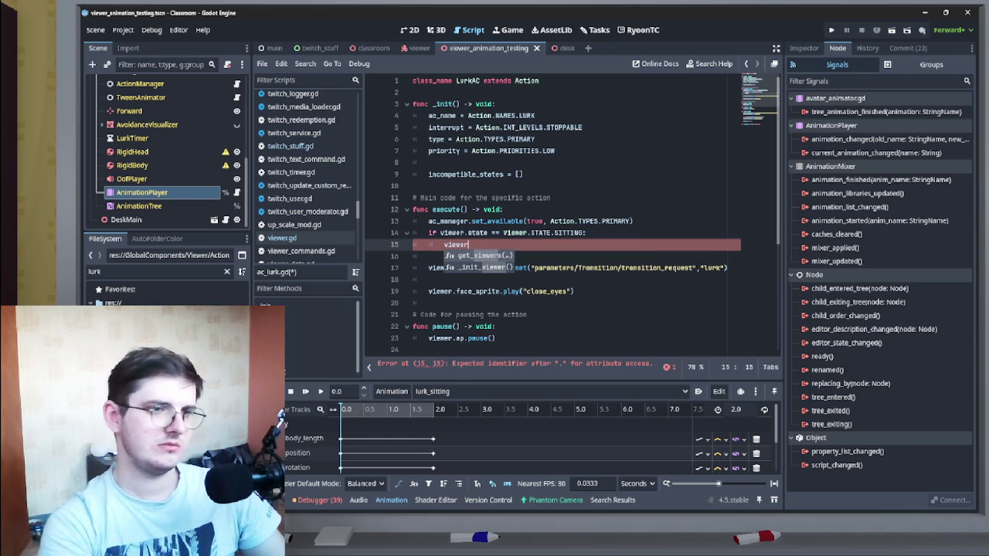
ctrl+click(455, 245)
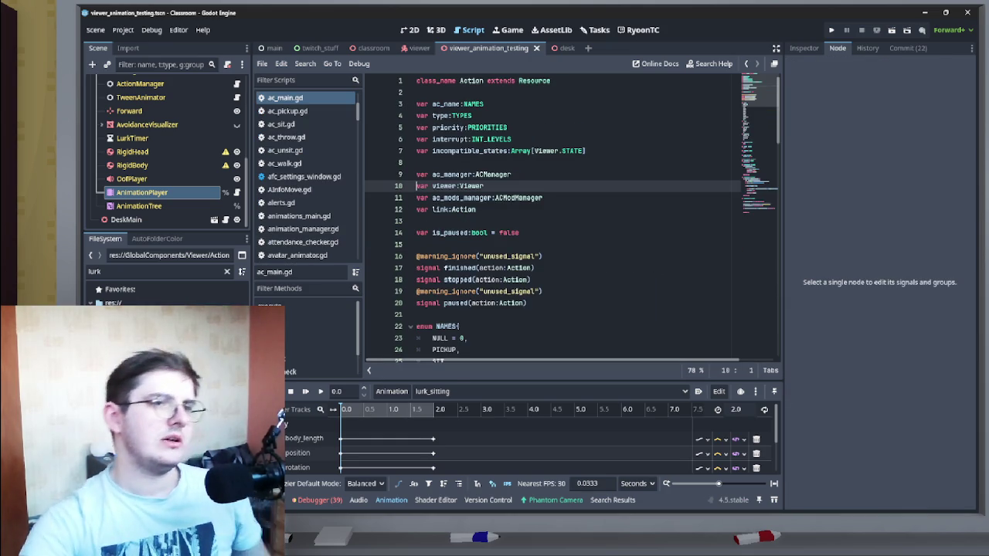
Step: Return to ac_lurk.gd, complete line 15 as viewer.seat, and jump to seat's declaration
scroll(571, 216, down, 14)
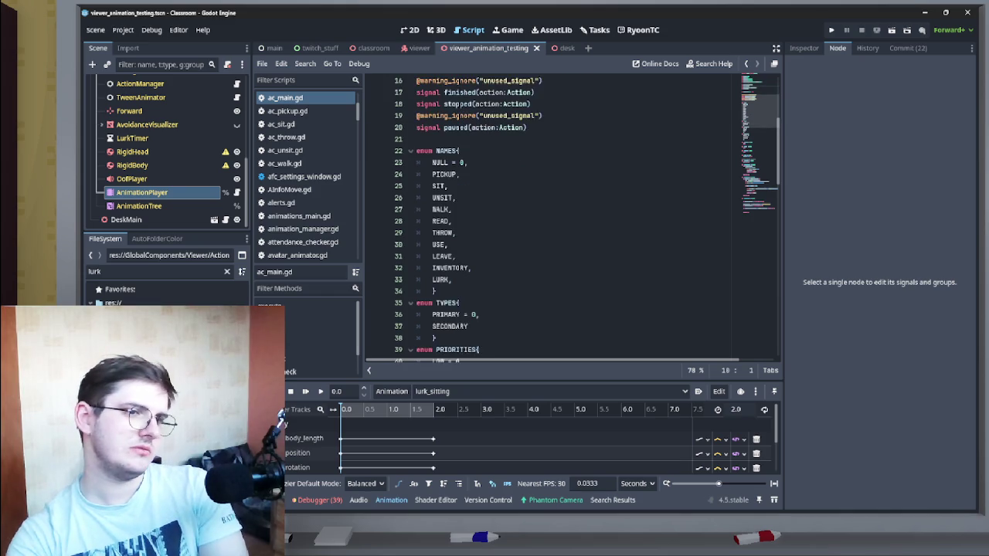
scroll(572, 216, down, 7)
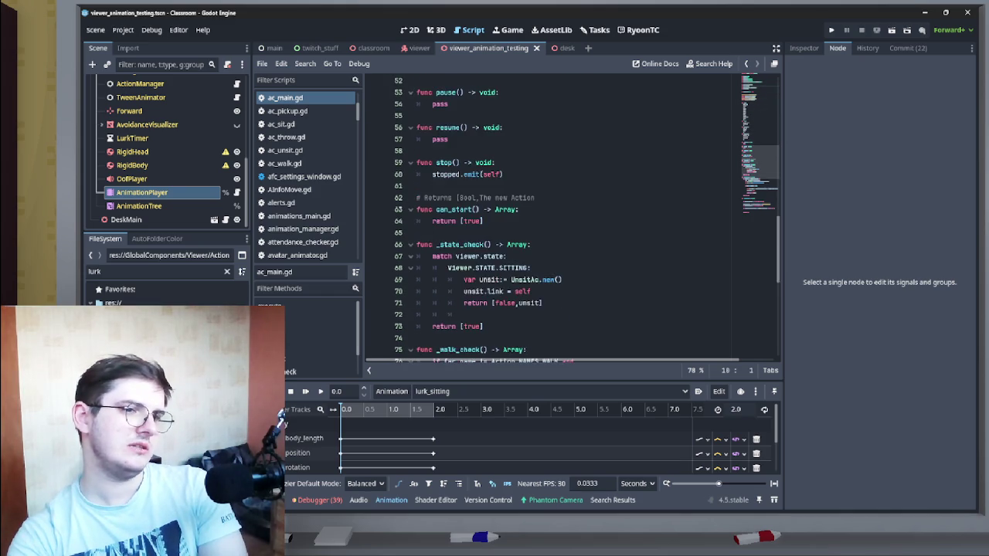
scroll(571, 217, up, 17)
key(alt+Left)
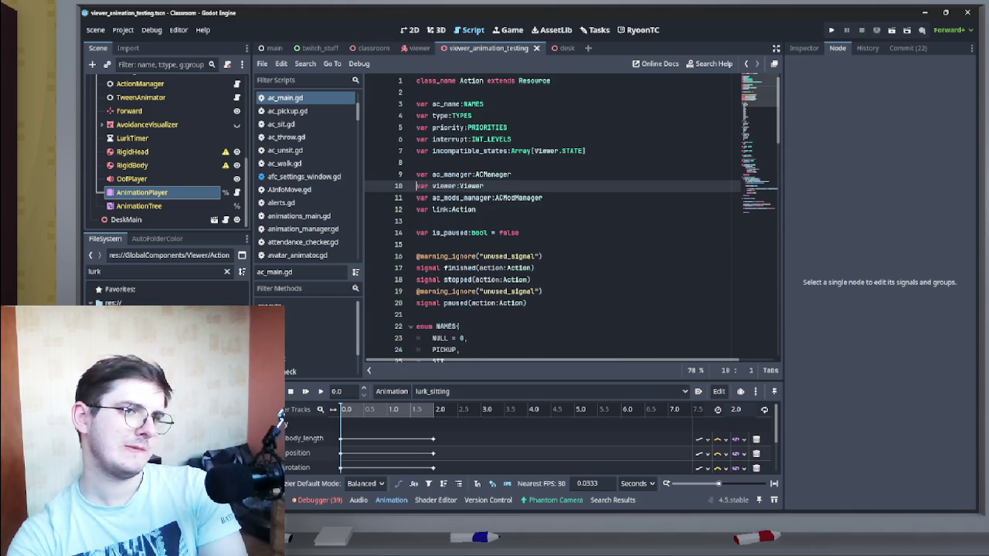
key(alt+Left)
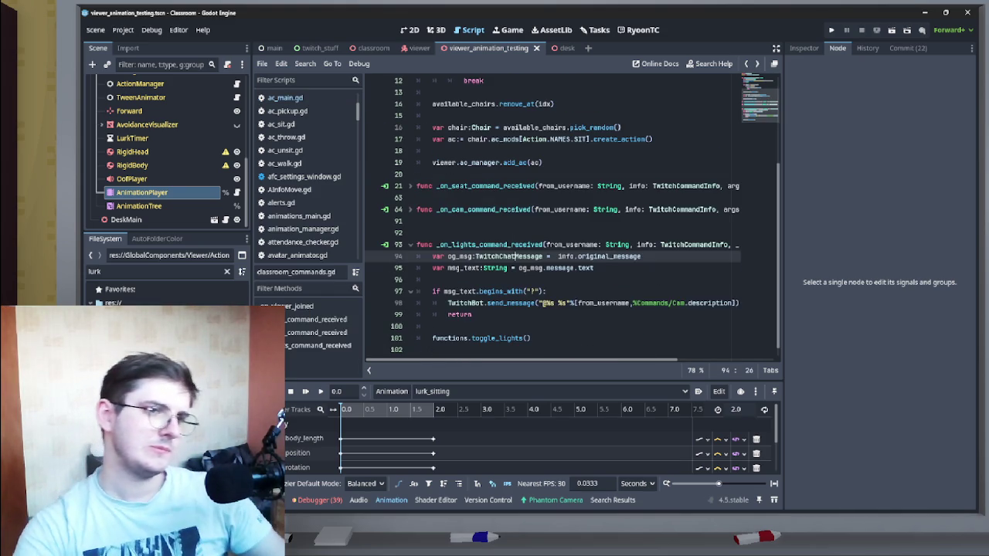
key(alt+Left)
key(alt+Left)
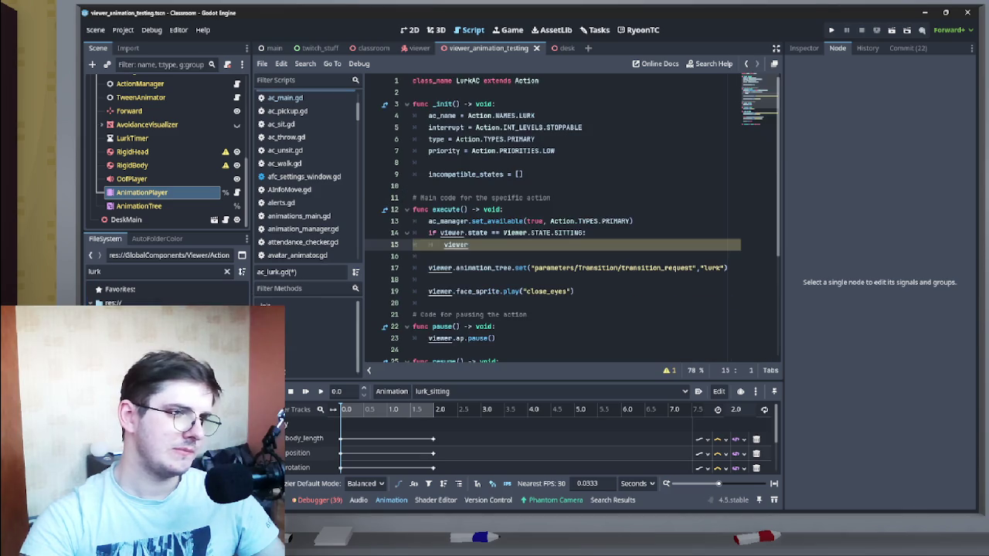
text(seat)
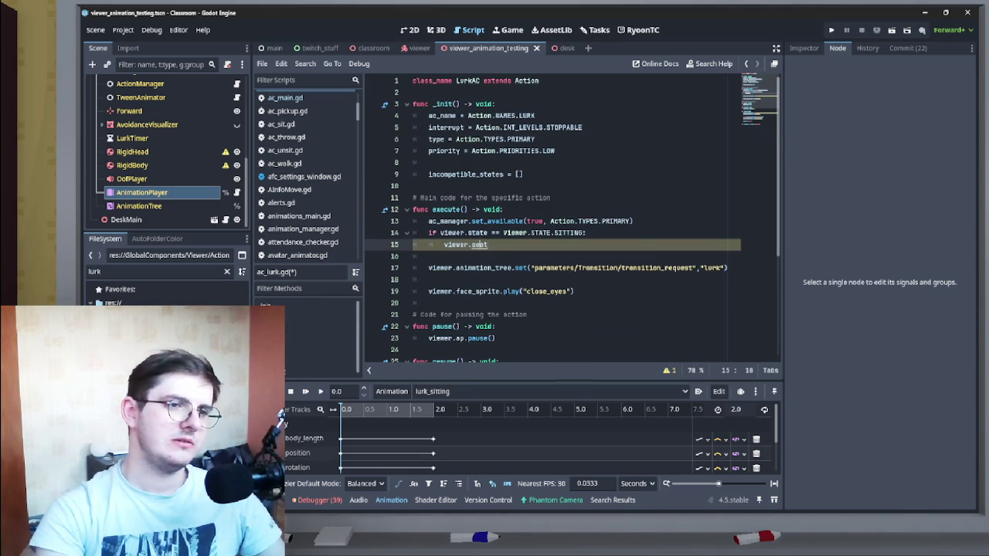
key(F12)
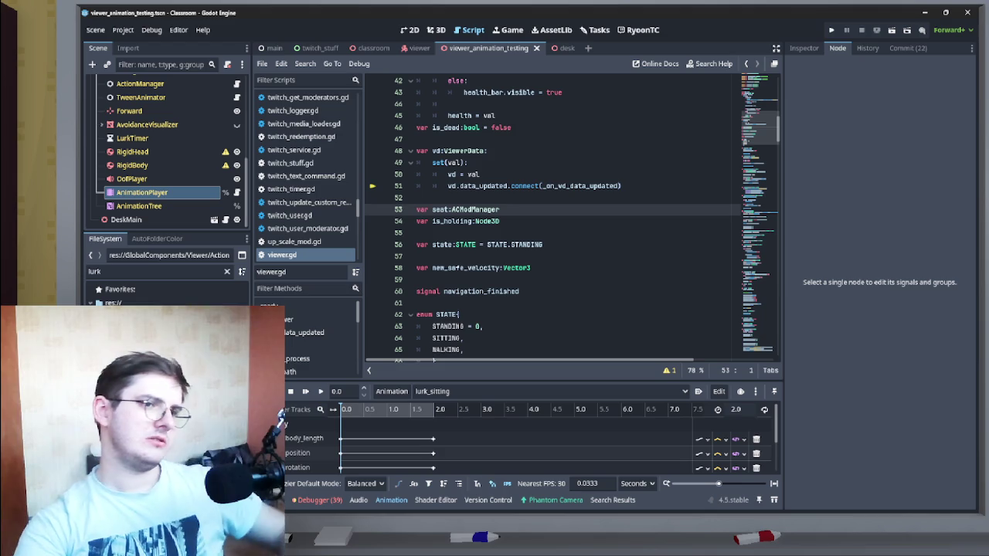
Step: Inspect the ACModManager class definition, then open the desk scene with desk.gd
scroll(572, 217, down, 7)
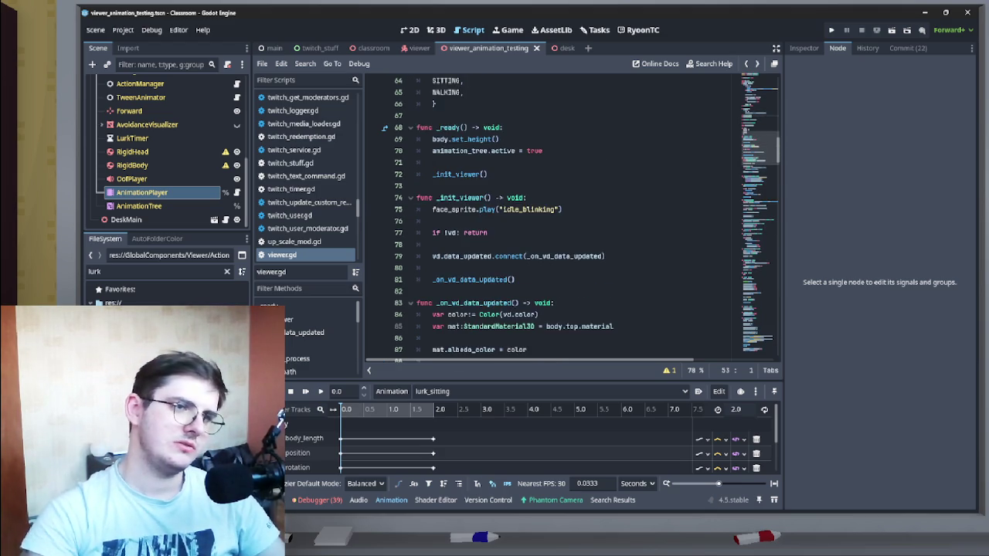
scroll(572, 216, up, 7)
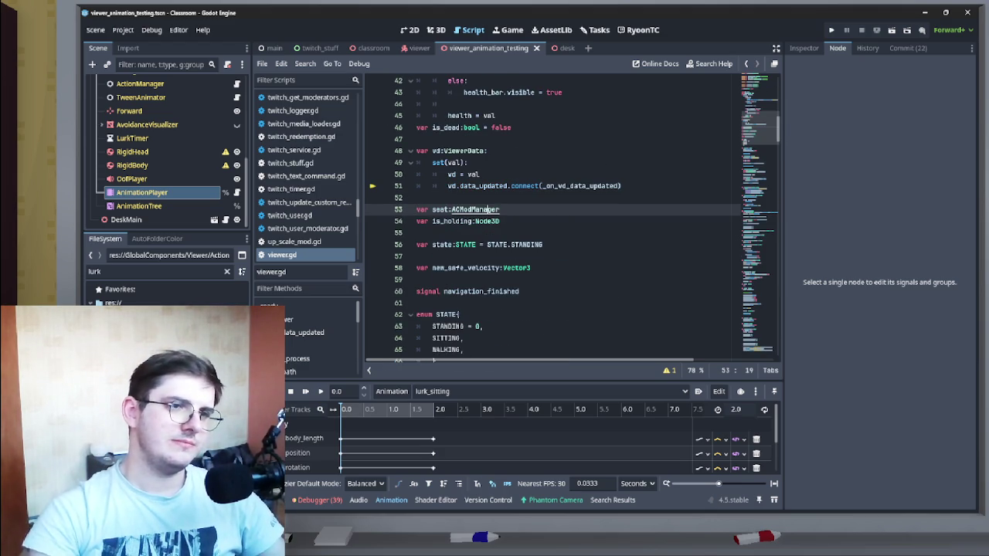
ctrl+click(475, 209)
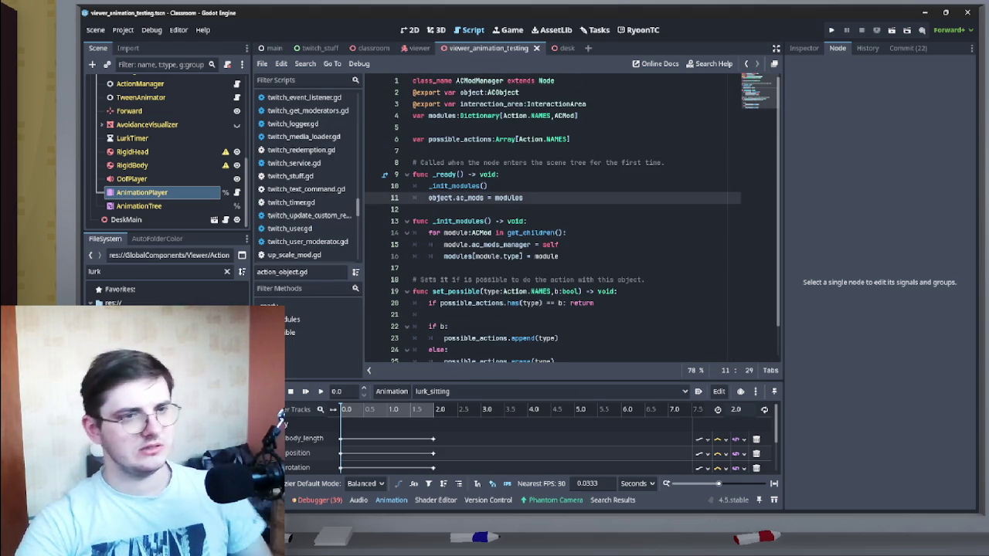
click(505, 81)
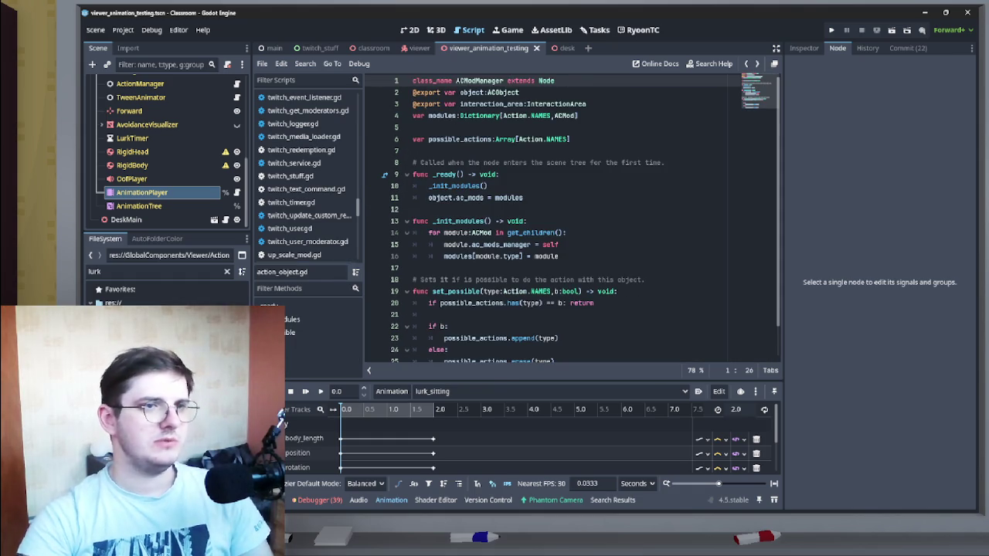
click(567, 47)
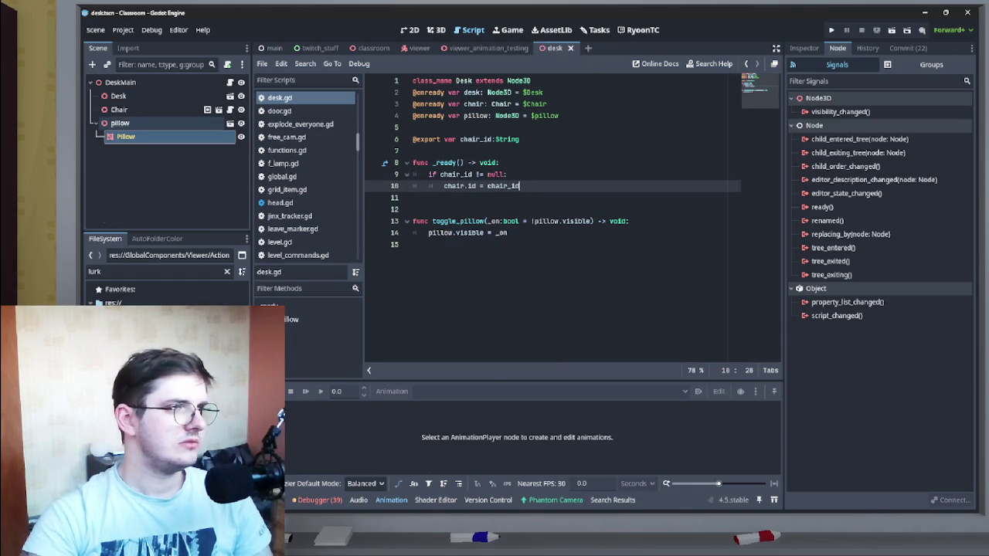
Step: Open chair.tscn and the ACModManager script attached to its ACMods node
click(207, 110)
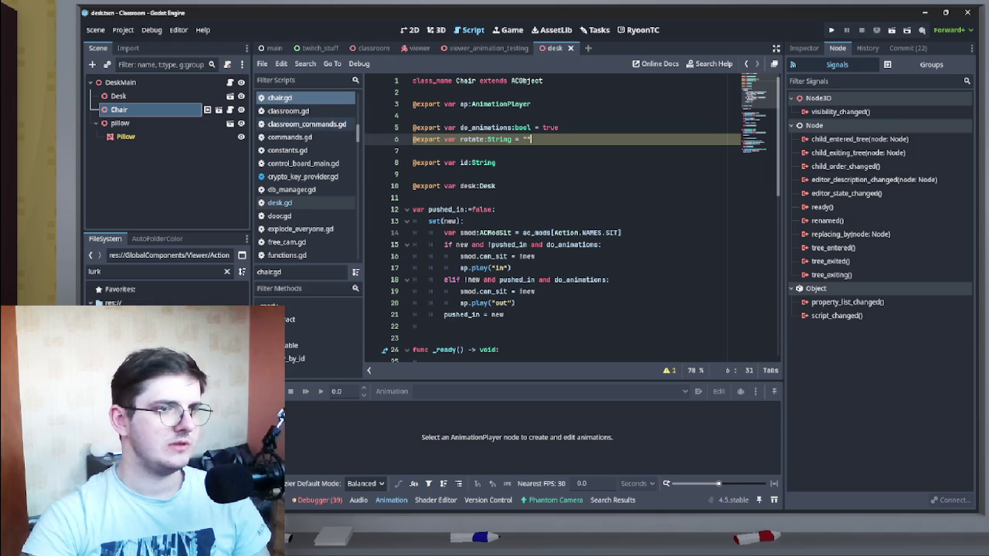
key(alt+Left)
scroll(571, 216, up, 10)
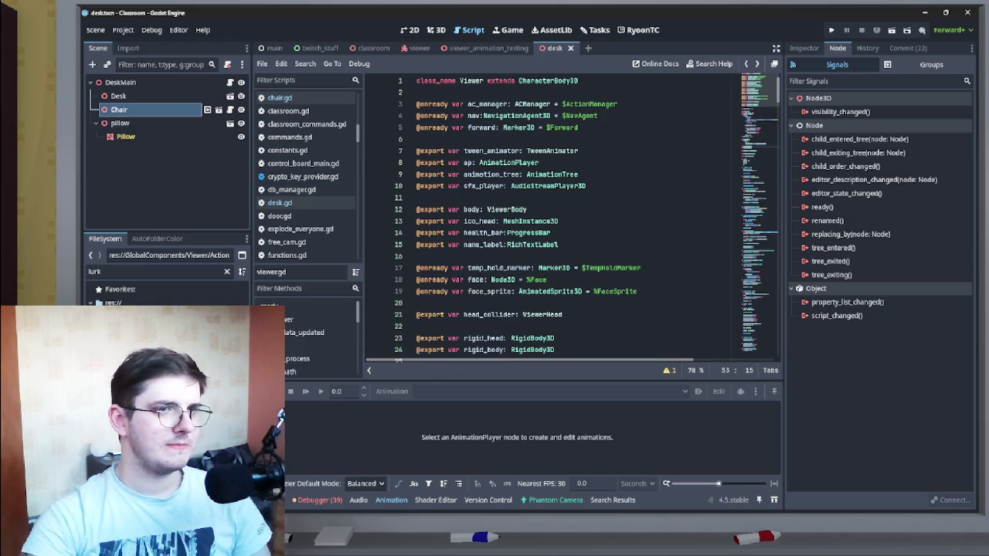
click(207, 110)
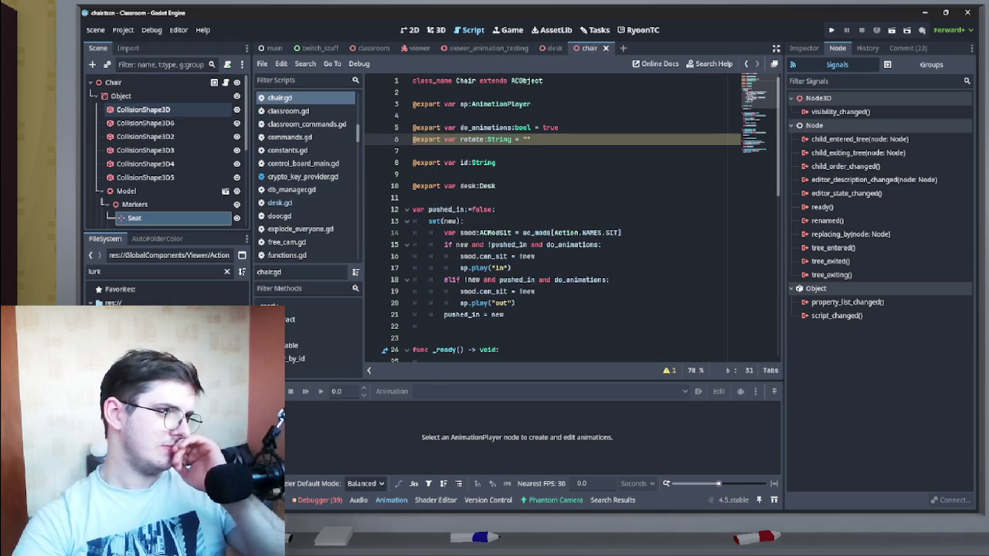
scroll(163, 155, down, 5)
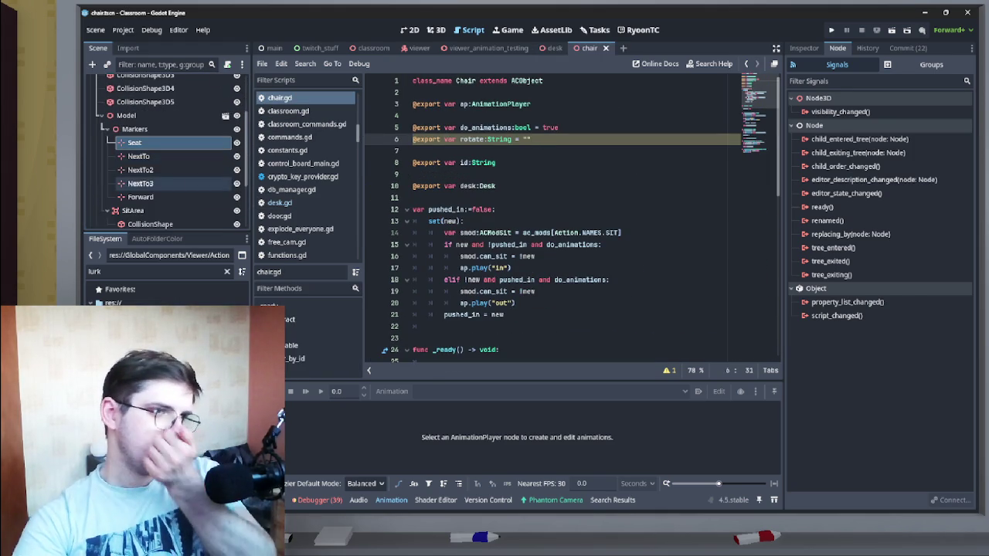
click(135, 165)
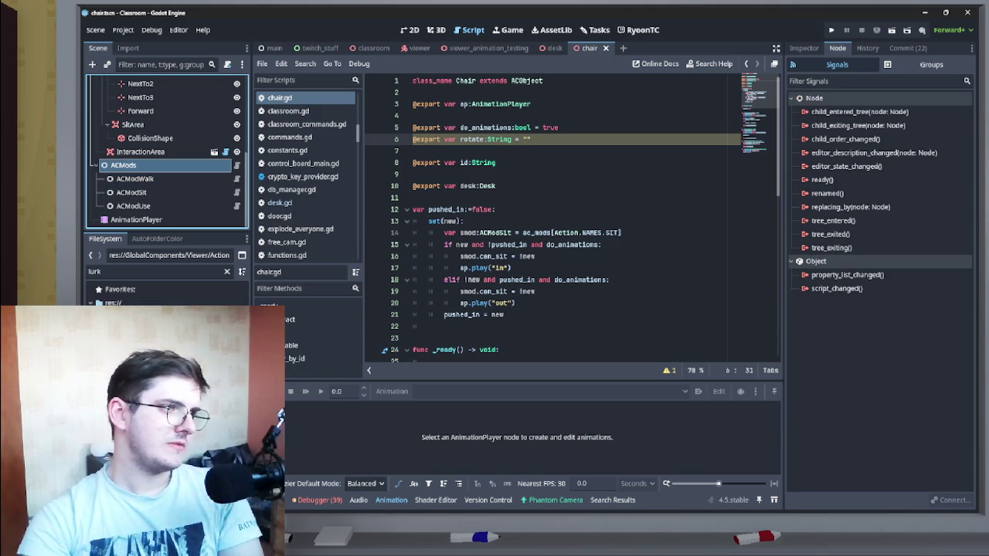
click(236, 165)
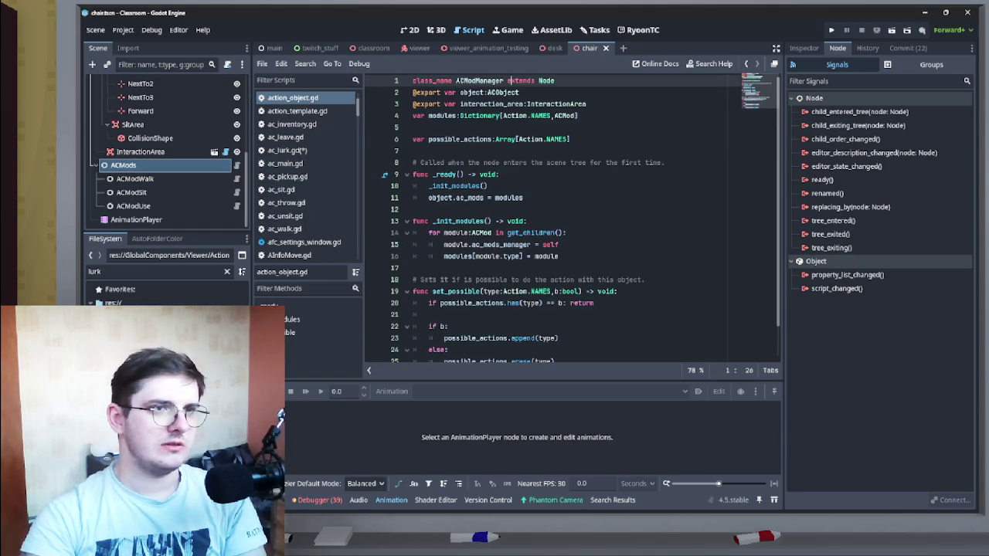
Step: Check how 'object' is used, then navigate back to ac_lurk.gd
double_click(471, 92)
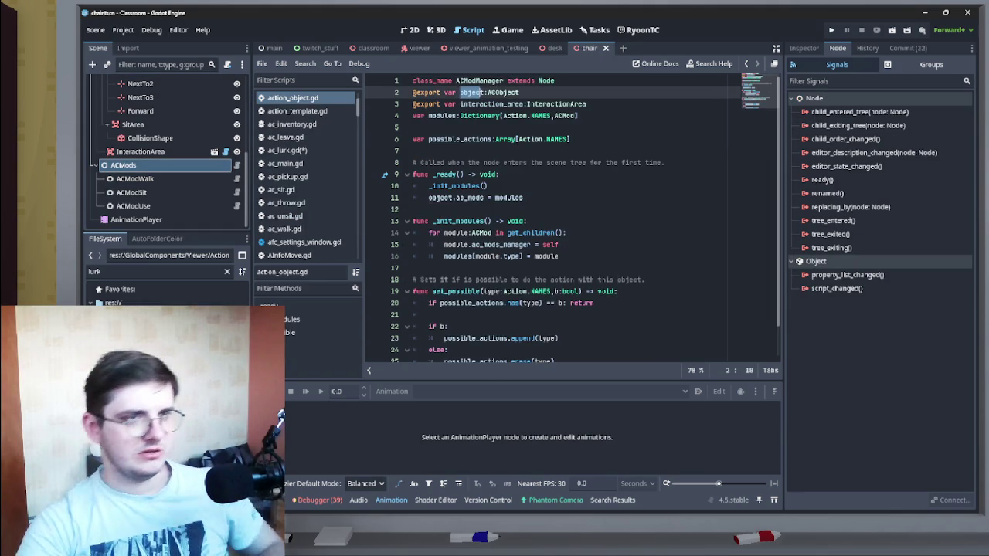
scroll(162, 150, up, 10)
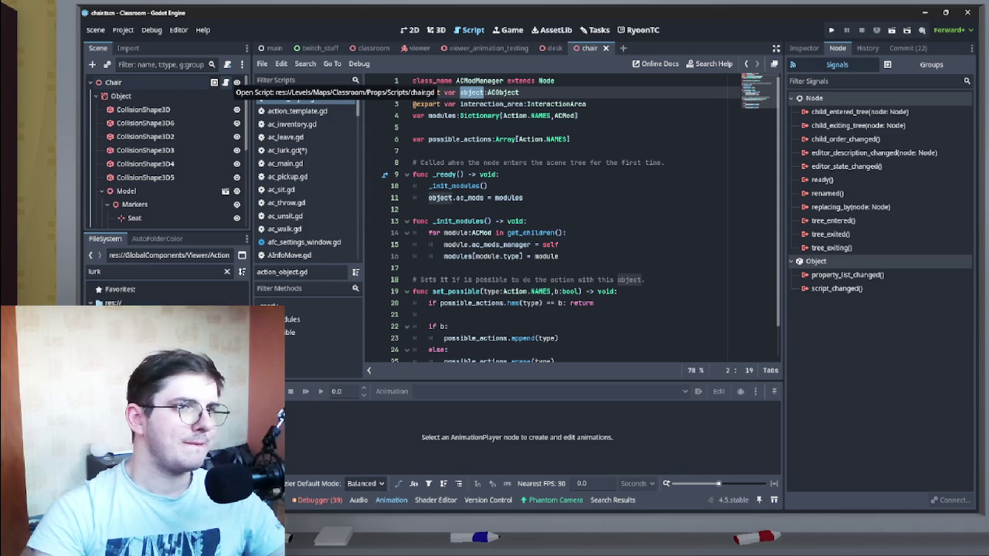
key(alt+Left)
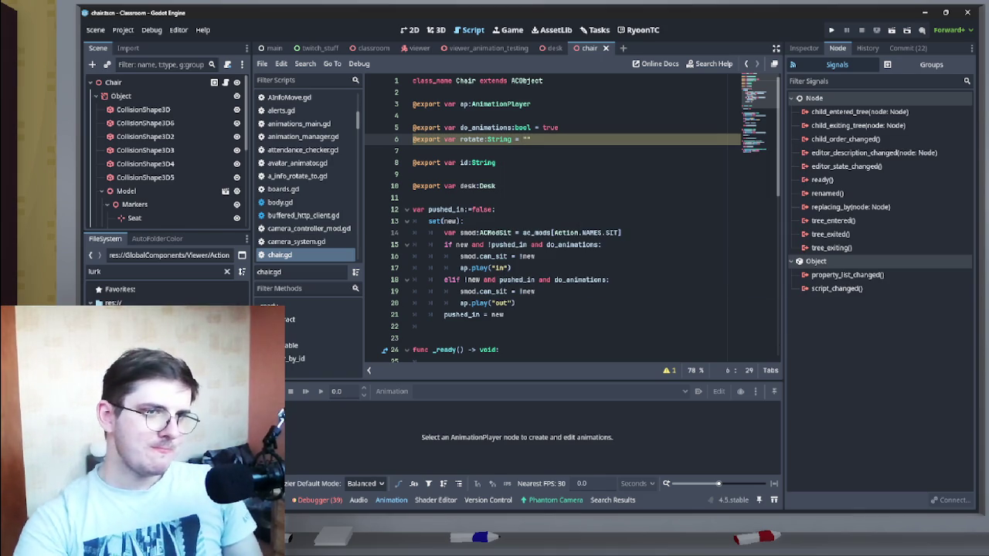
key(alt+Left)
key(alt+Left)
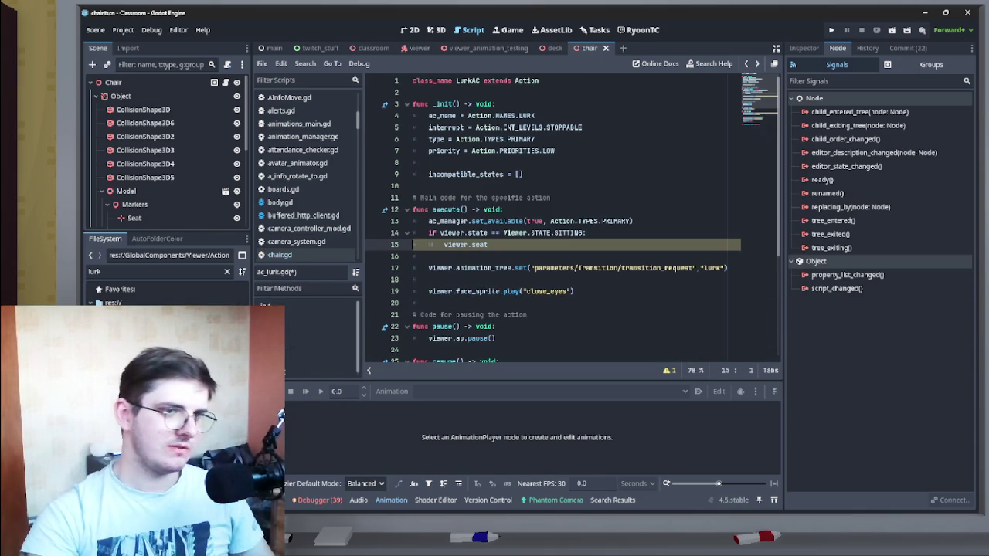
Step: Append .object.get("desk") to viewer.seat on line 15 of ac_lurk.gd
click(487, 244)
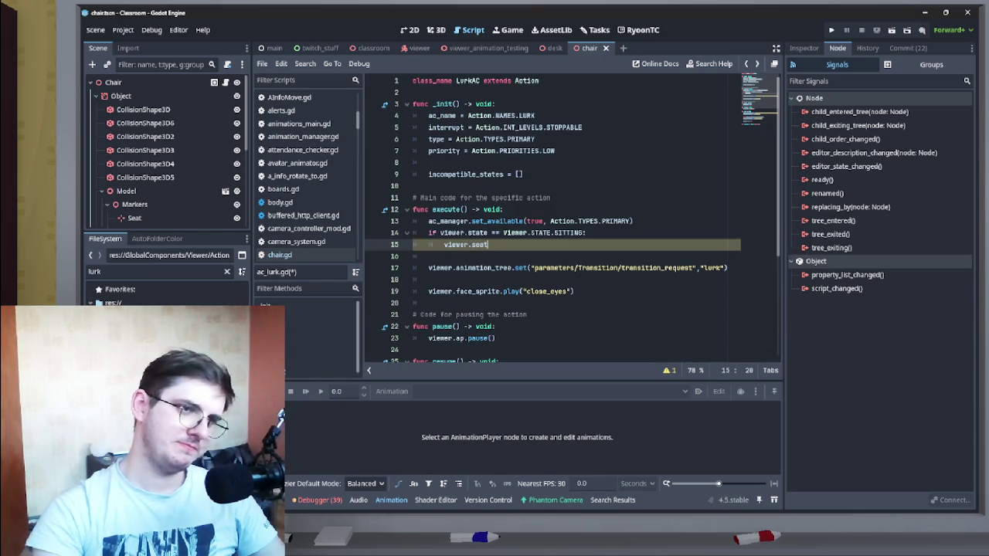
text(.)
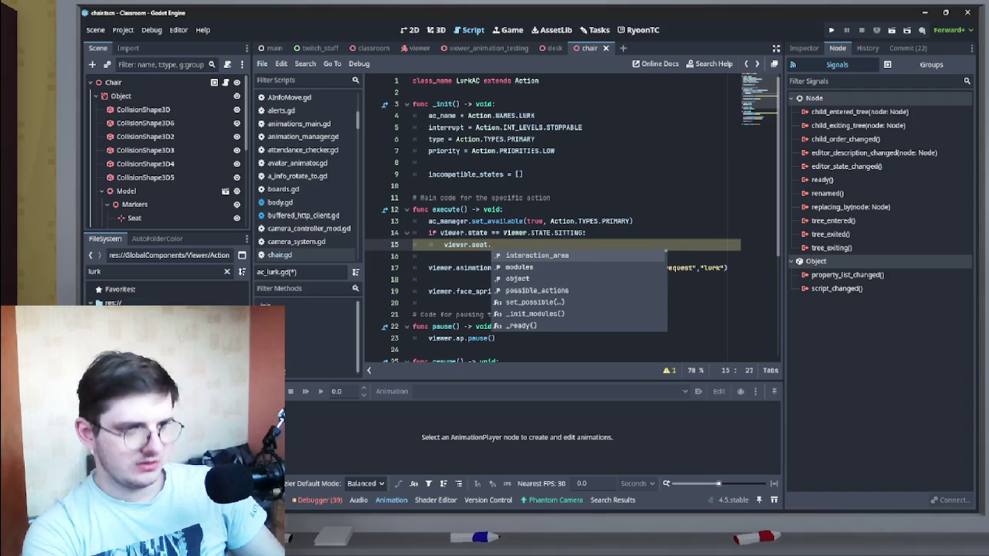
text(object.get)
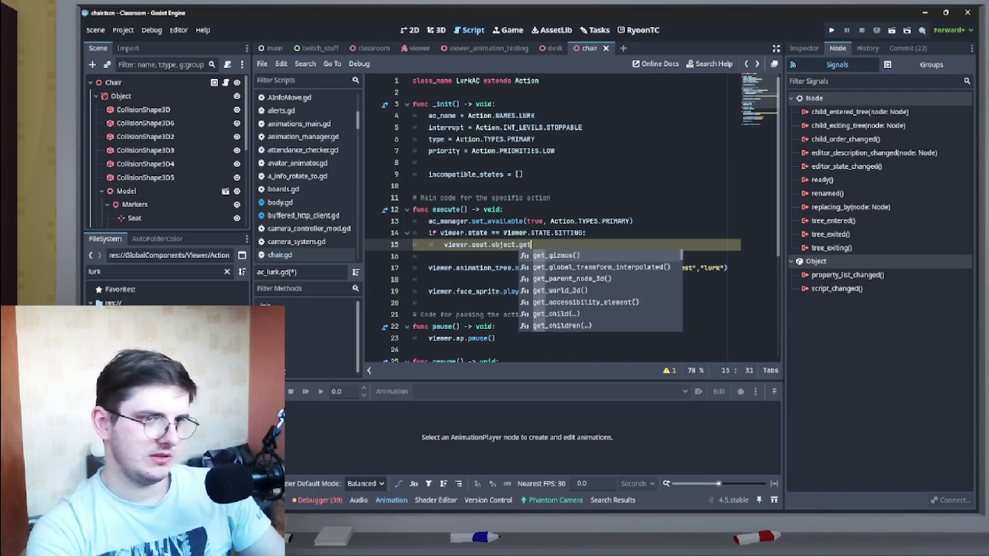
text(()
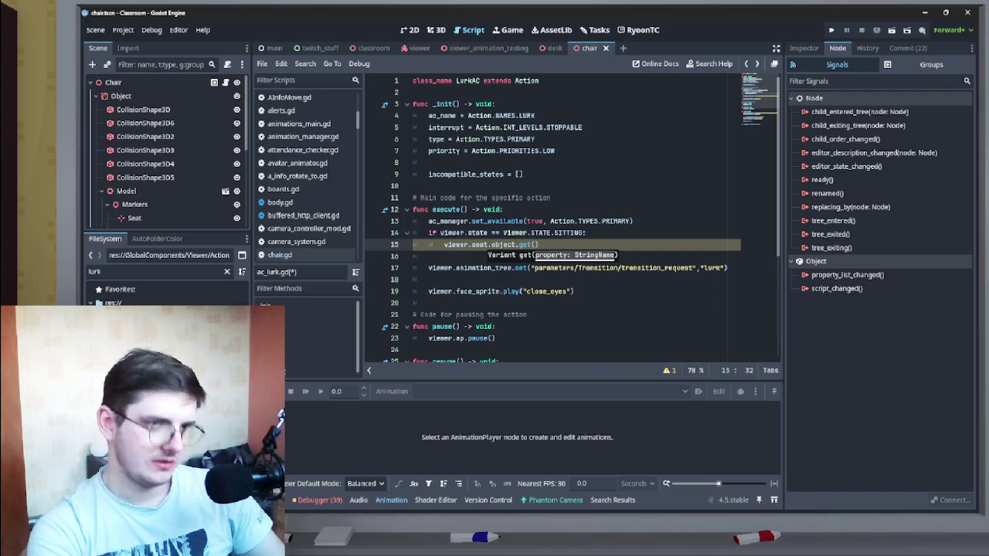
text("desk)
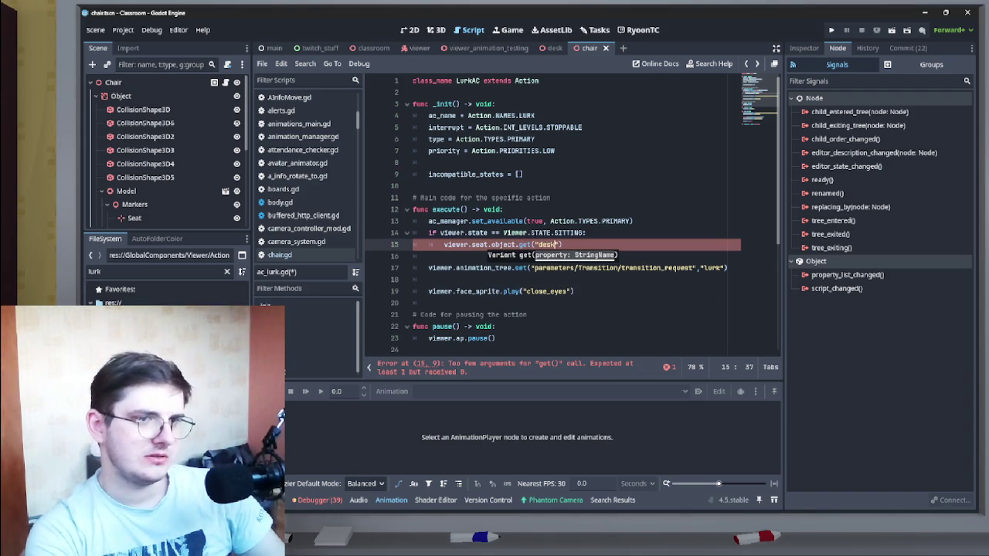
scroll(572, 218, down, 1)
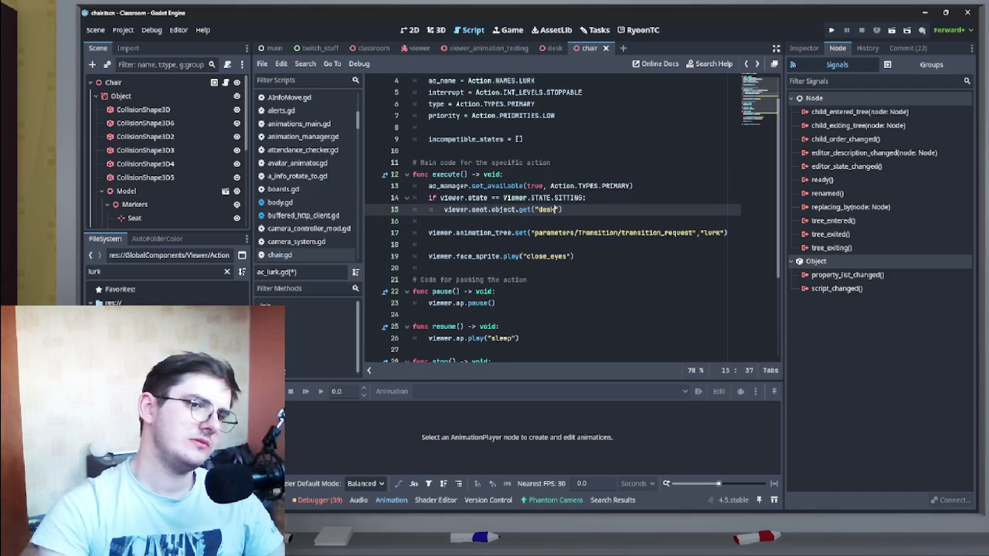
click(445, 210)
click(563, 210)
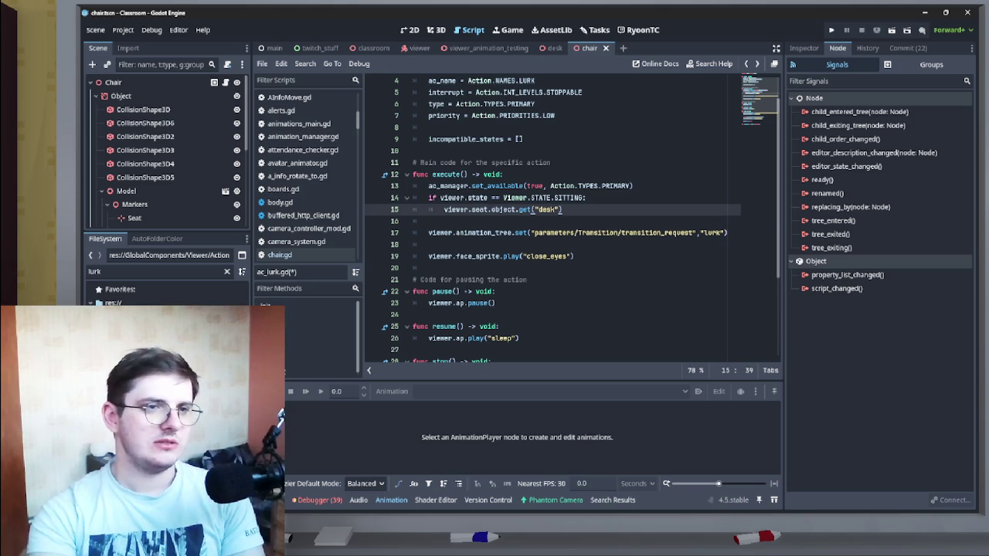
drag(429, 197, 564, 210)
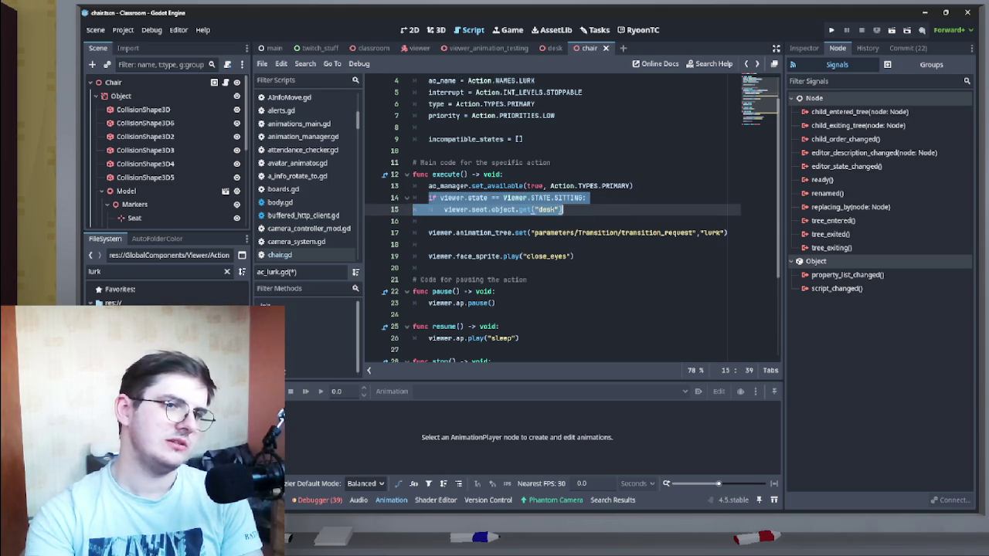
click(564, 209)
drag(429, 198, 564, 209)
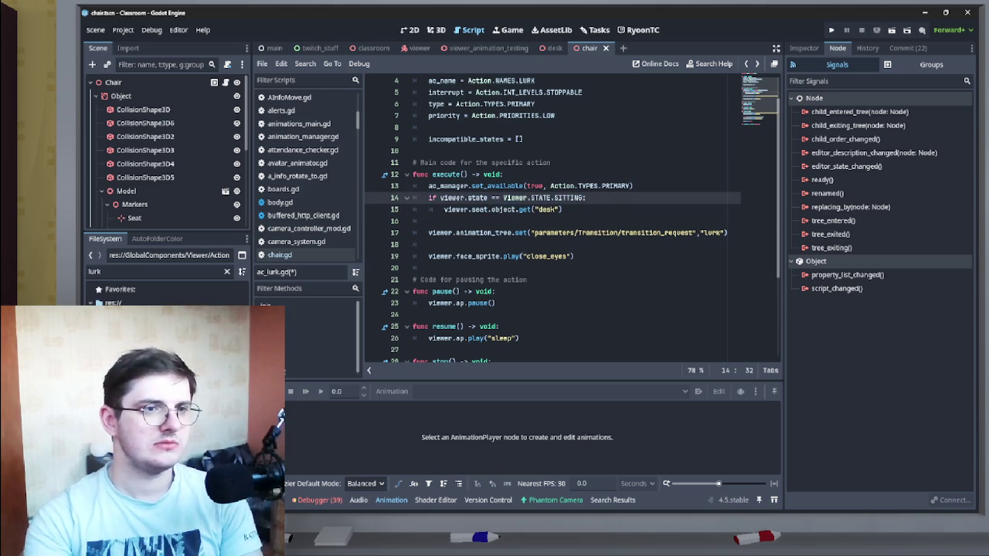
click(563, 209)
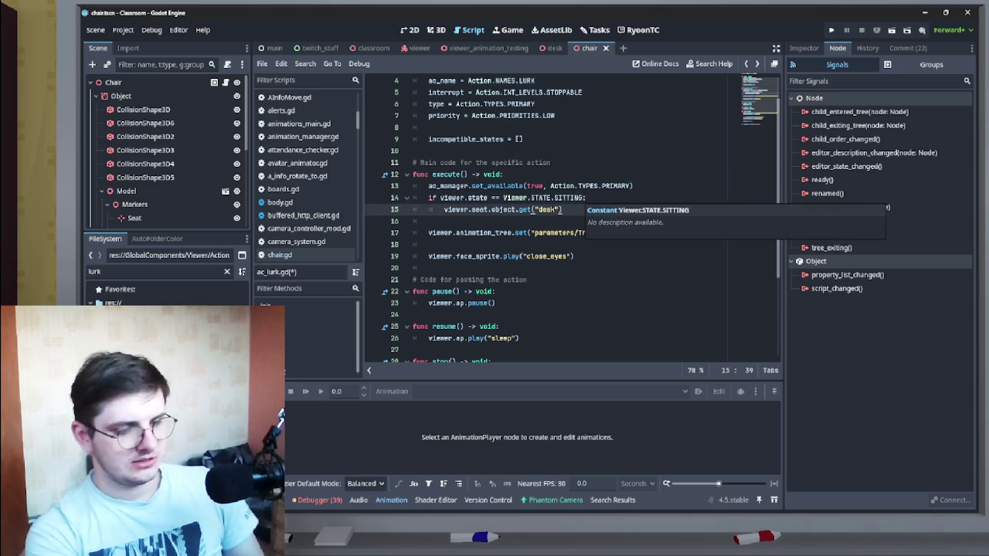
Step: Start a bare 'if' on a new line 16 below the desk lookup
key(Return)
text(if)
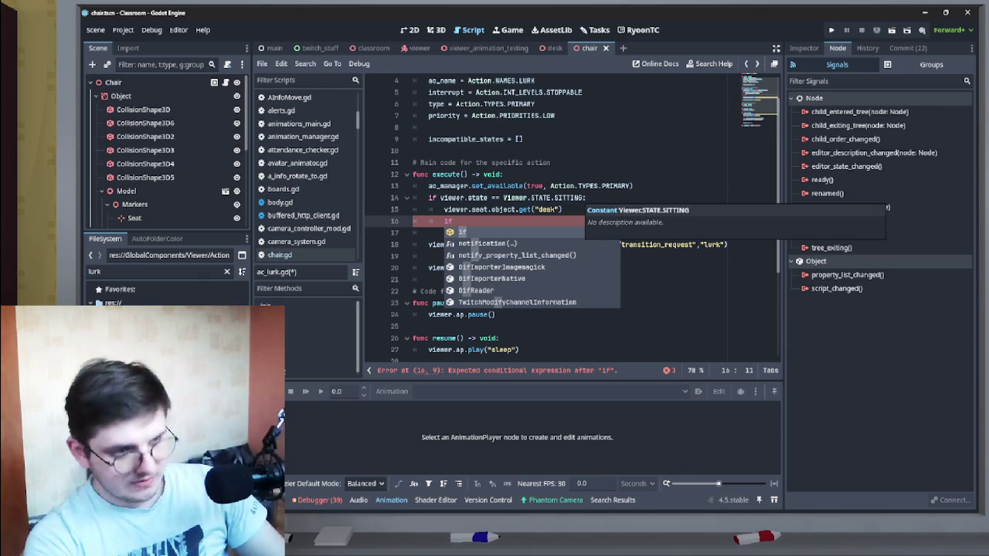
drag(561, 210, 453, 209)
key(ctrl+c)
click(452, 221)
key(ctrl+v)
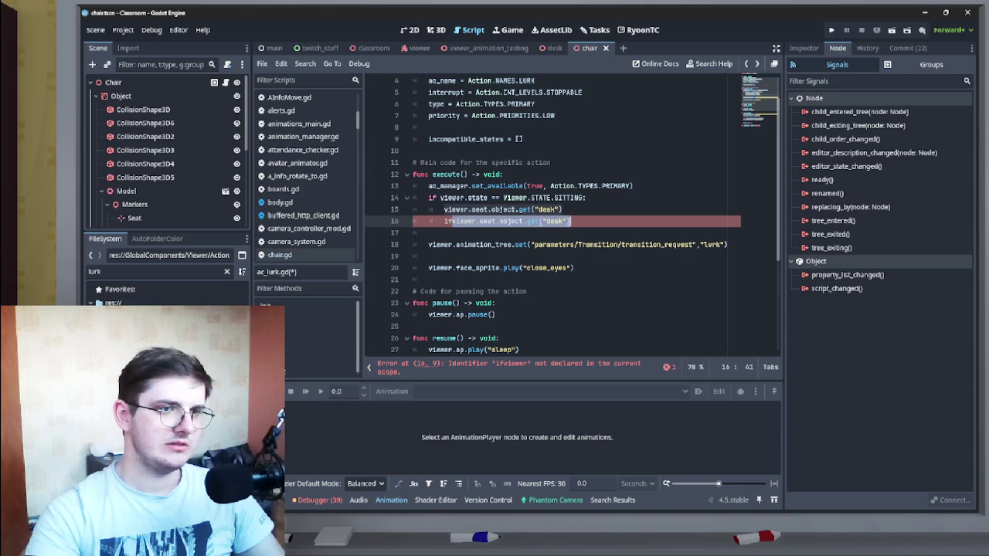
key(ctrl+z)
key(ctrl+y)
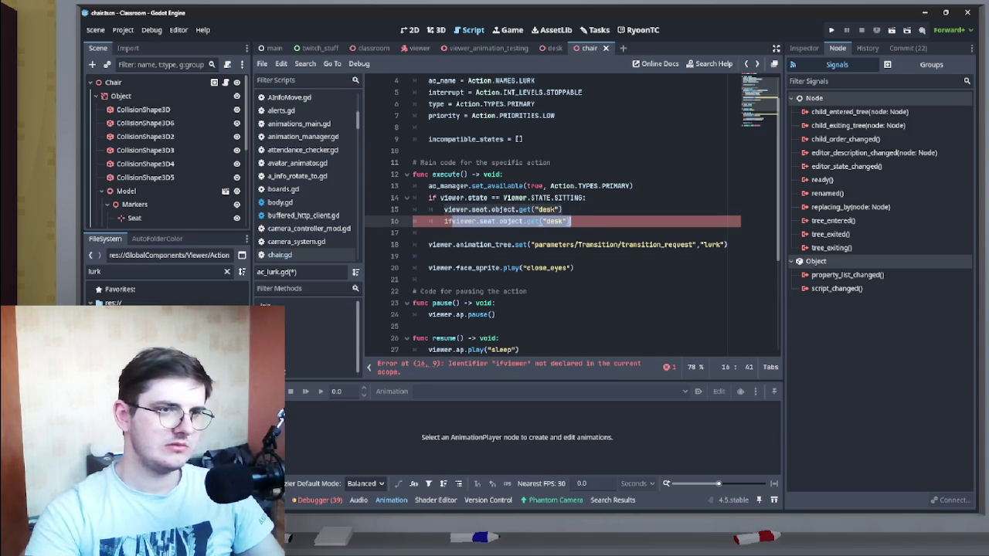
key(BackSpace)
Step: Prefix the desk lookup on line 15 with 'var desk:=' to store it
click(446, 209)
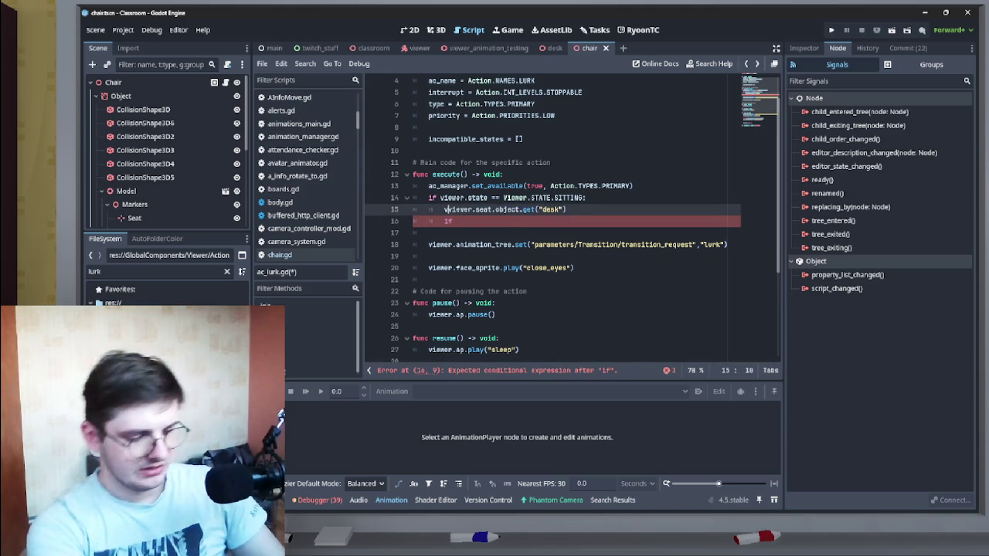
text(var desk)
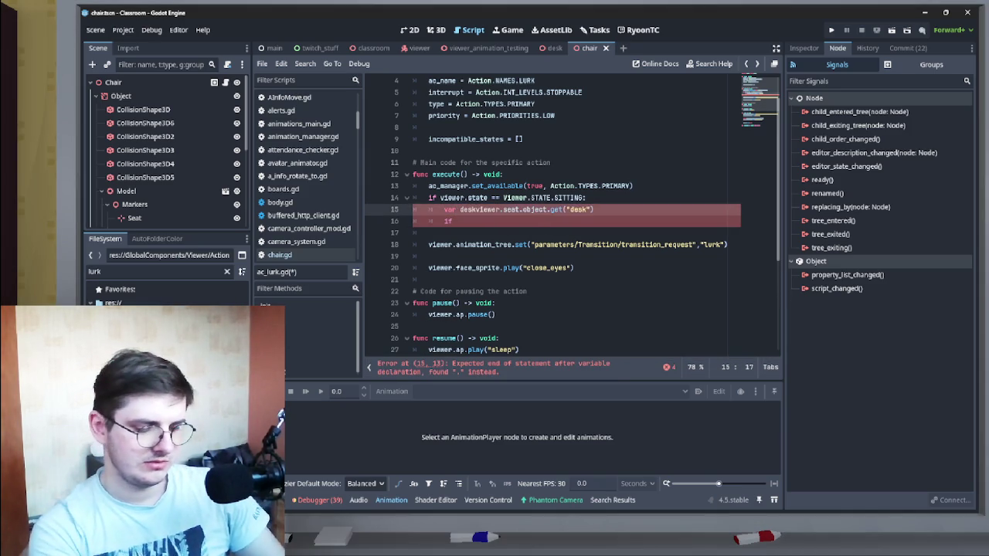
text(: )
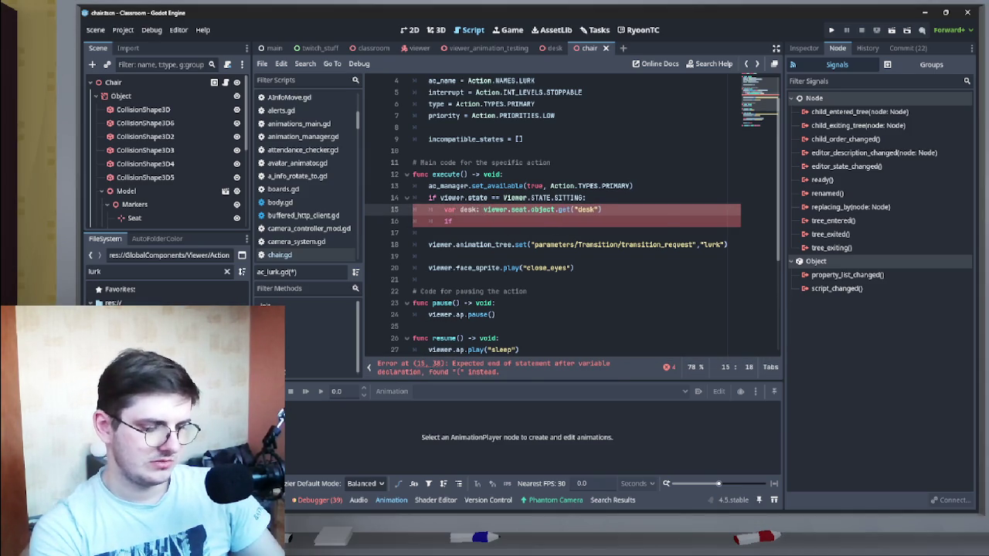
text(SD)
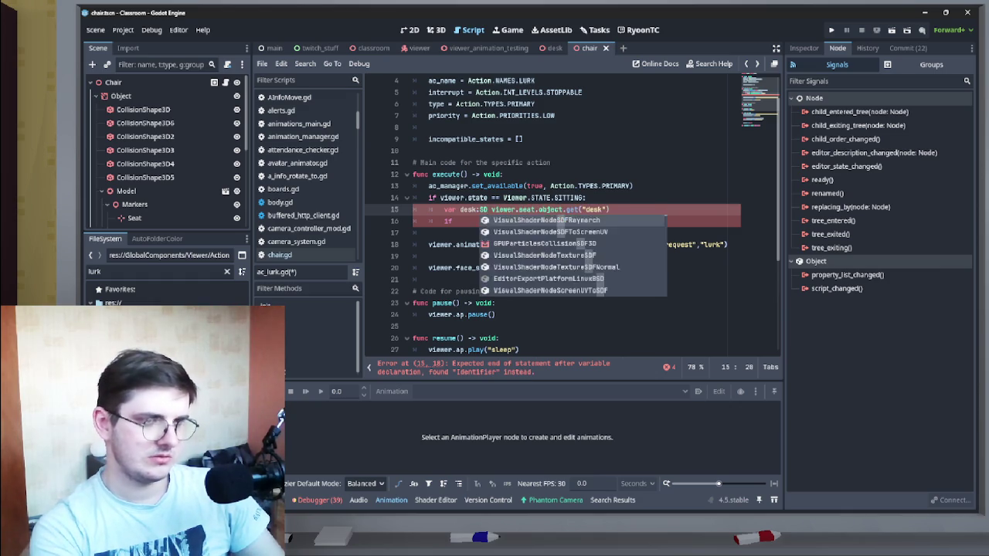
key(BackSpace)
key(BackSpace)
text(Desk =)
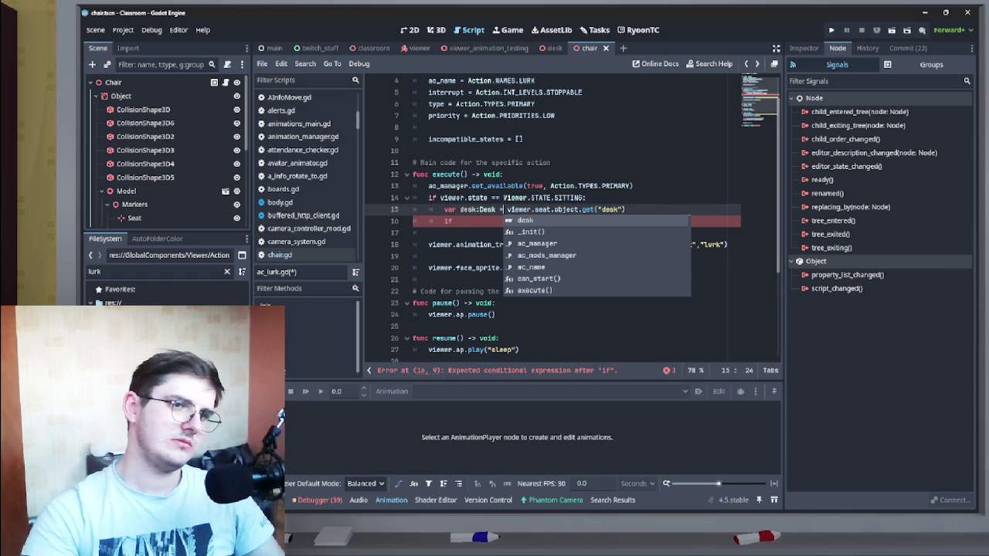
click(496, 209)
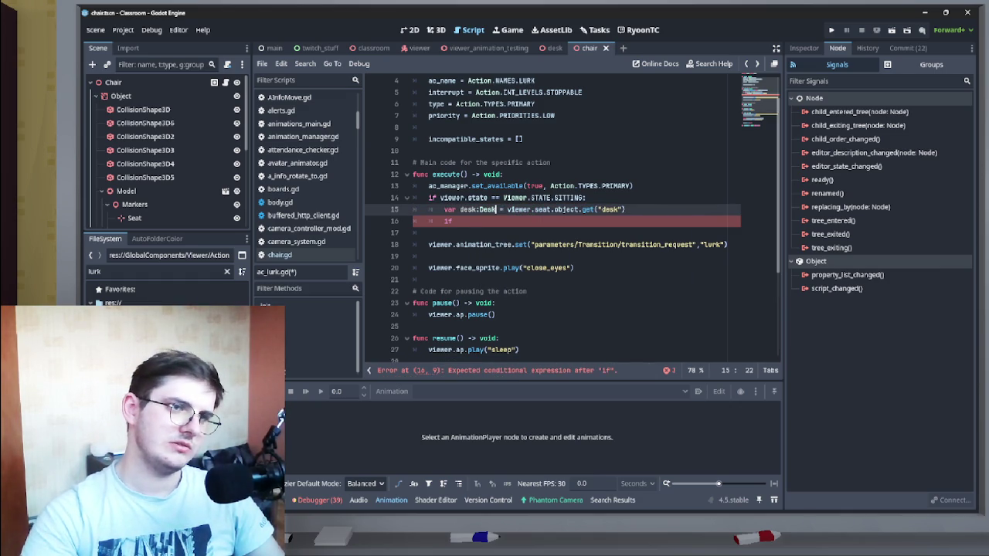
drag(498, 209, 478, 210)
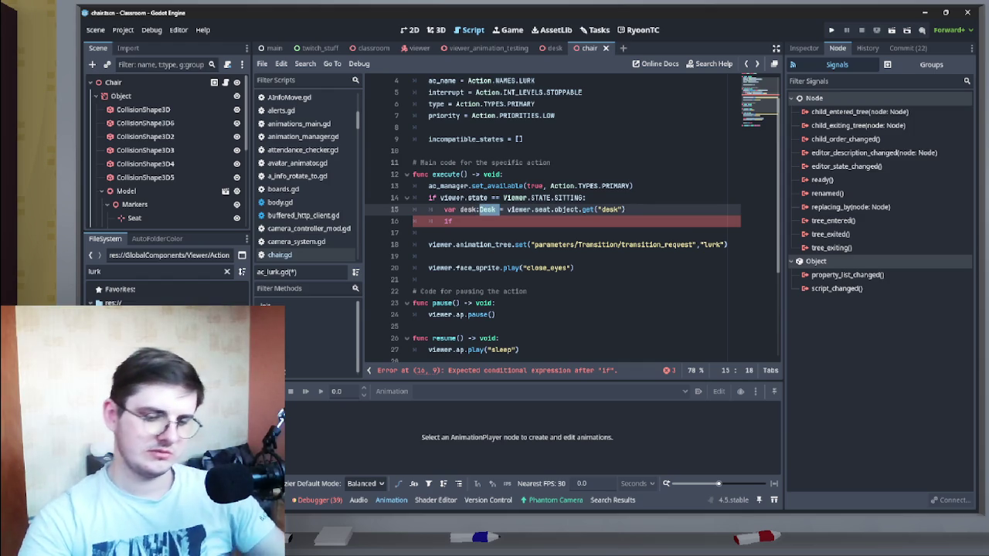
key(BackSpace)
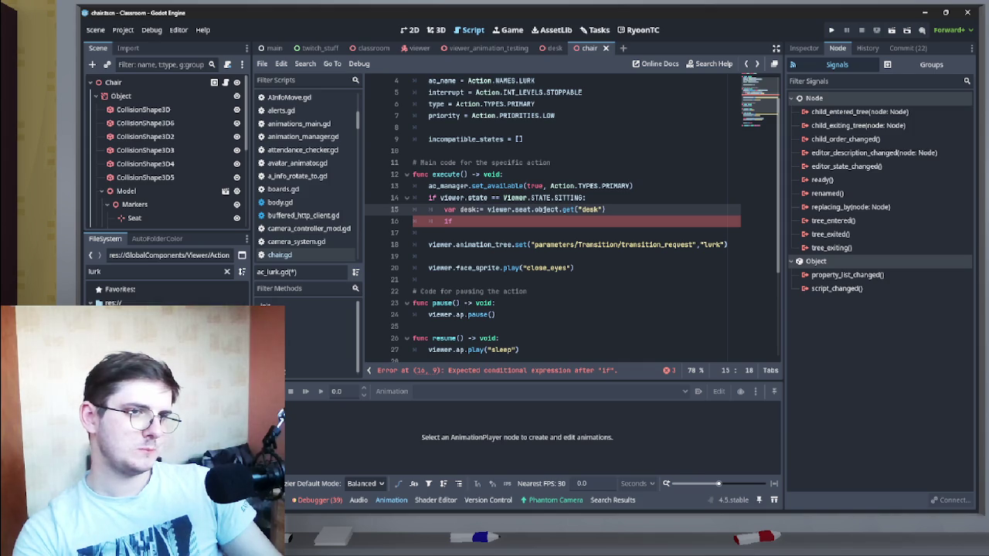
text(Desk)
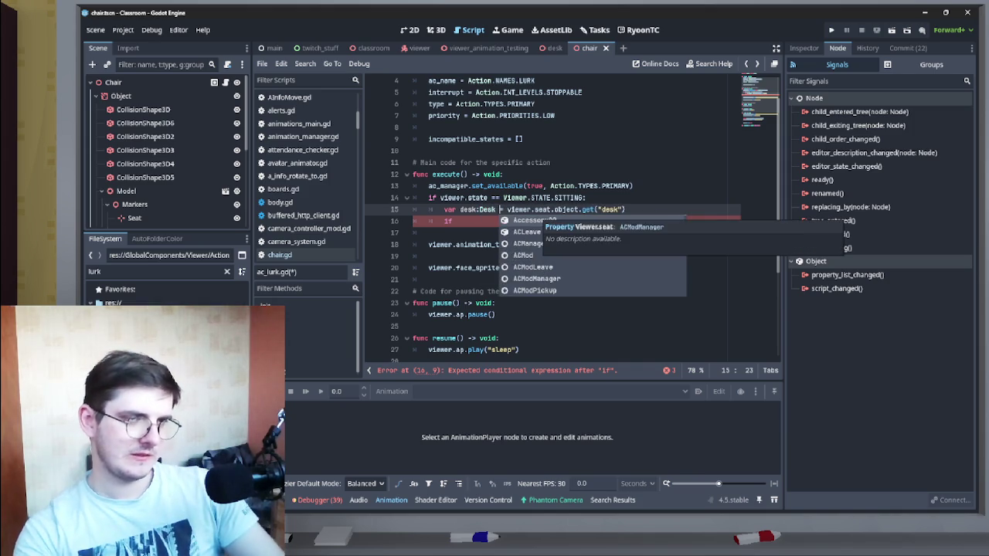
key(BackSpace)
key(BackSpace)
key(BackSpace)
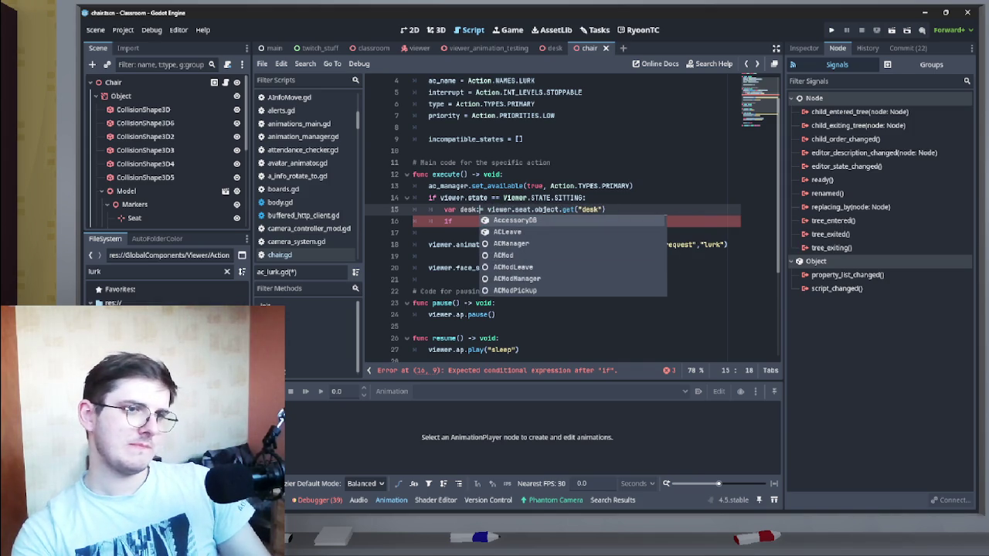
click(452, 221)
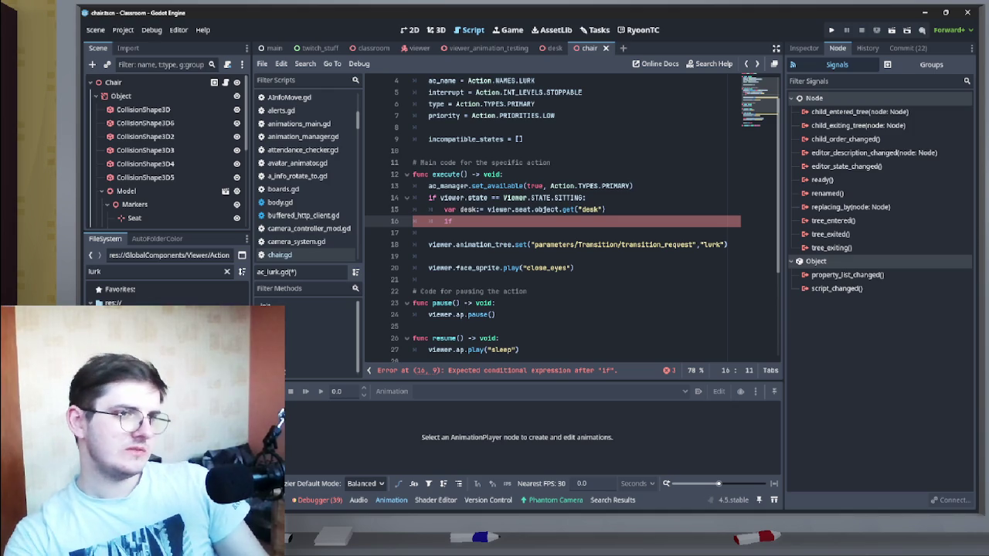
click(480, 209)
scroll(571, 217, up, 1)
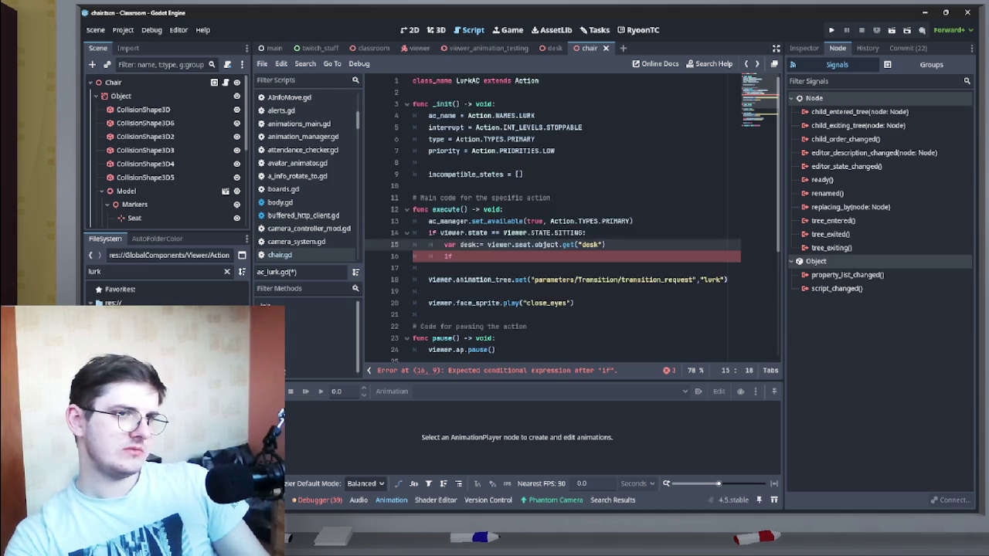
Step: Complete line 16 as 'if desk:' and add the Desk type to line 15's declaration
scroll(572, 216, down, 2)
scroll(572, 221, up, 2)
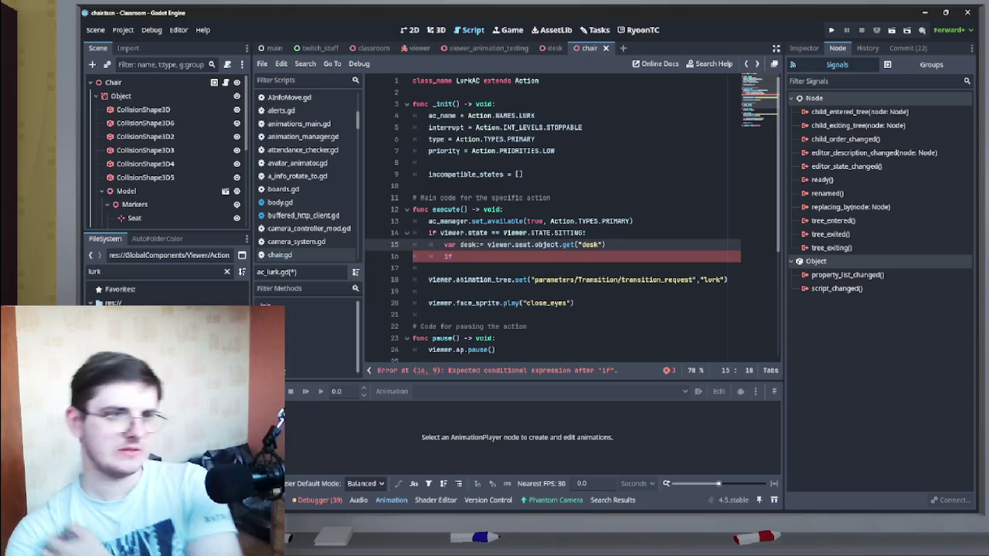
key(Down)
text(desk)
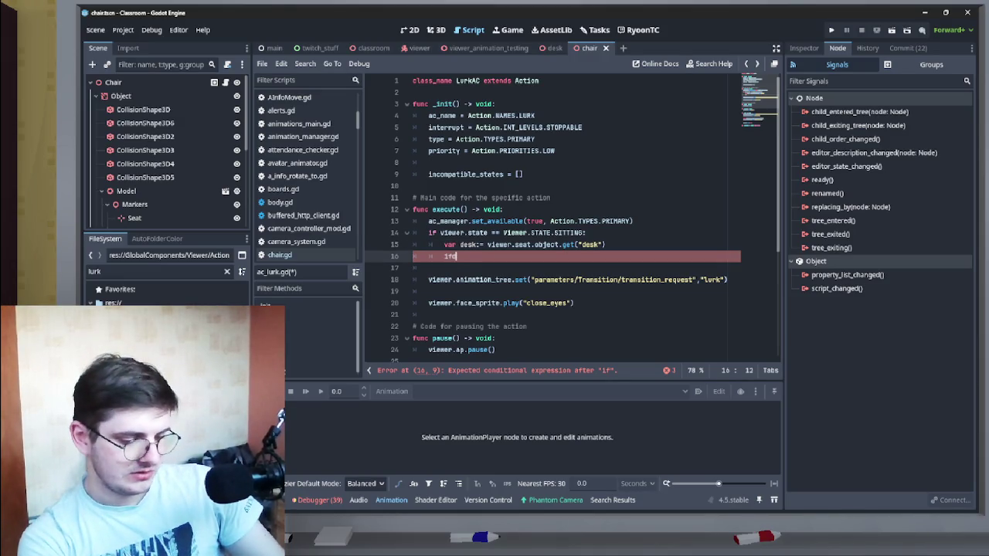
key(Left)
key(Left)
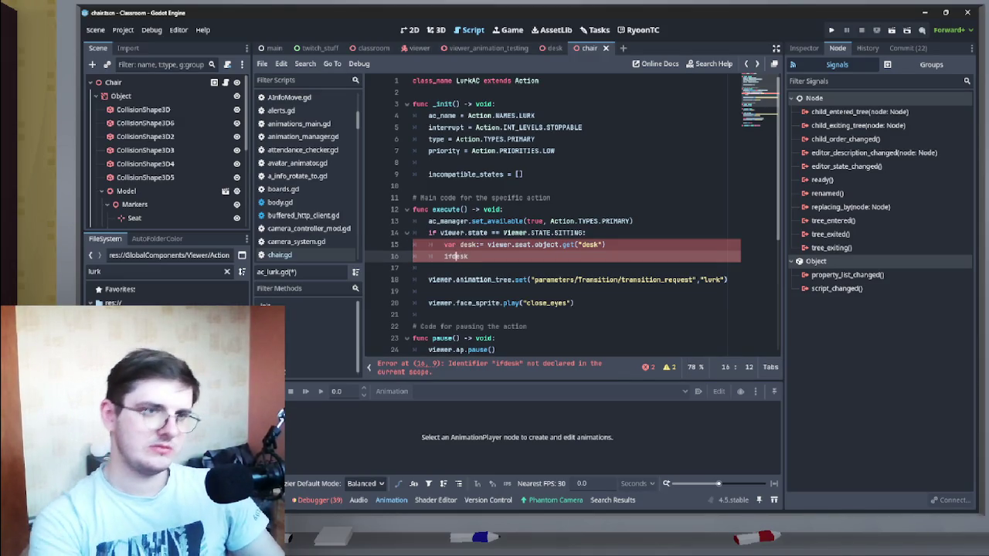
key(End)
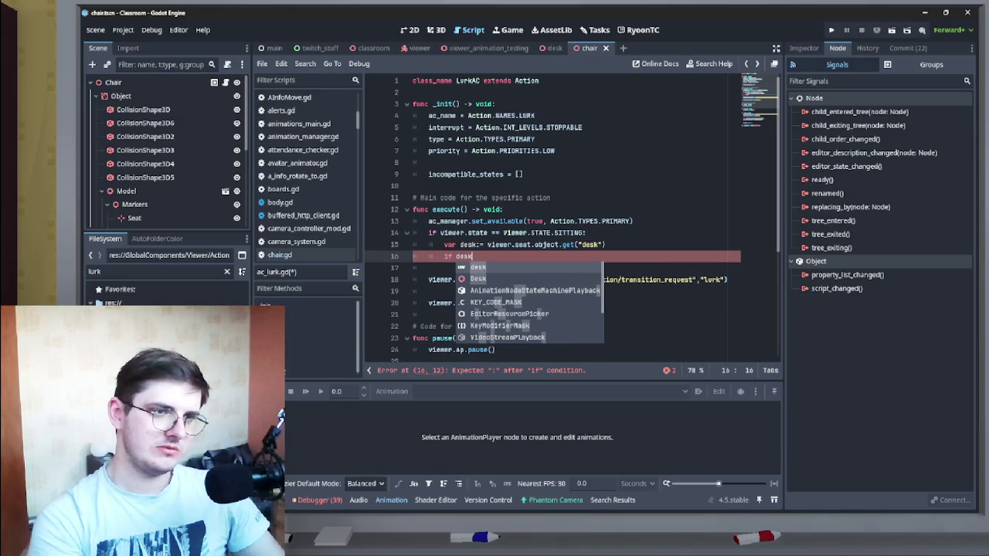
click(478, 244)
text(Desk)
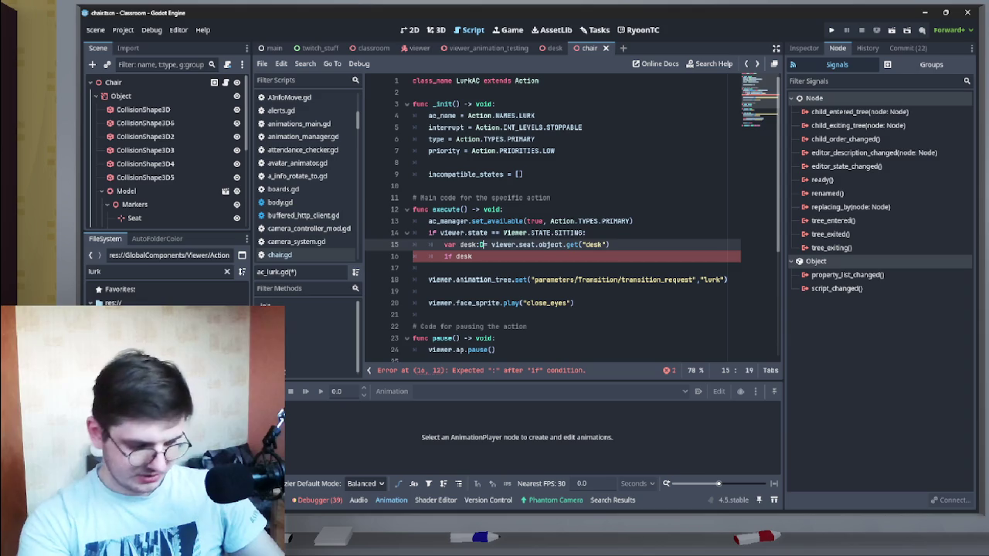
click(472, 255)
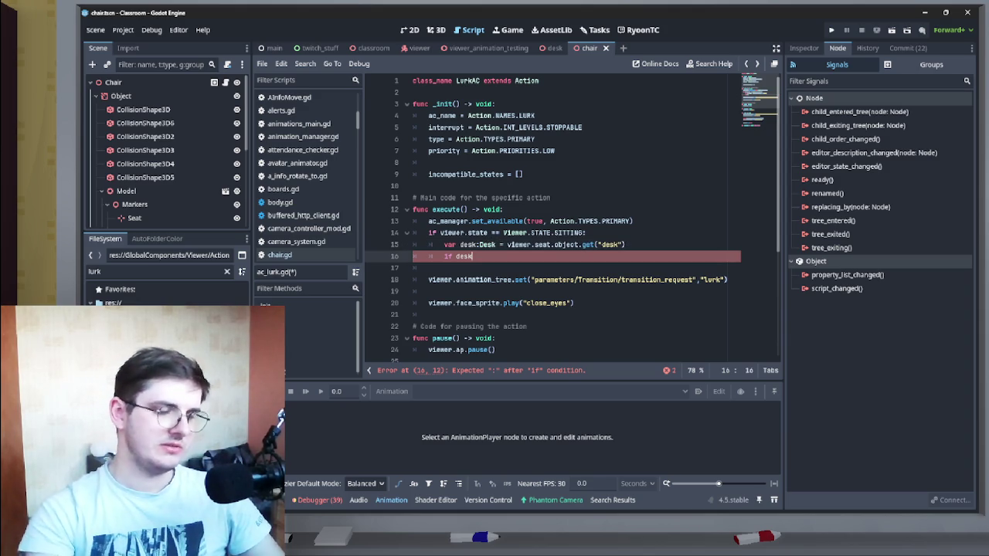
text(:)
Step: Call desk.toggle_pillow(true) inside the if block and start a new line below it
key(Return)
text(desk)
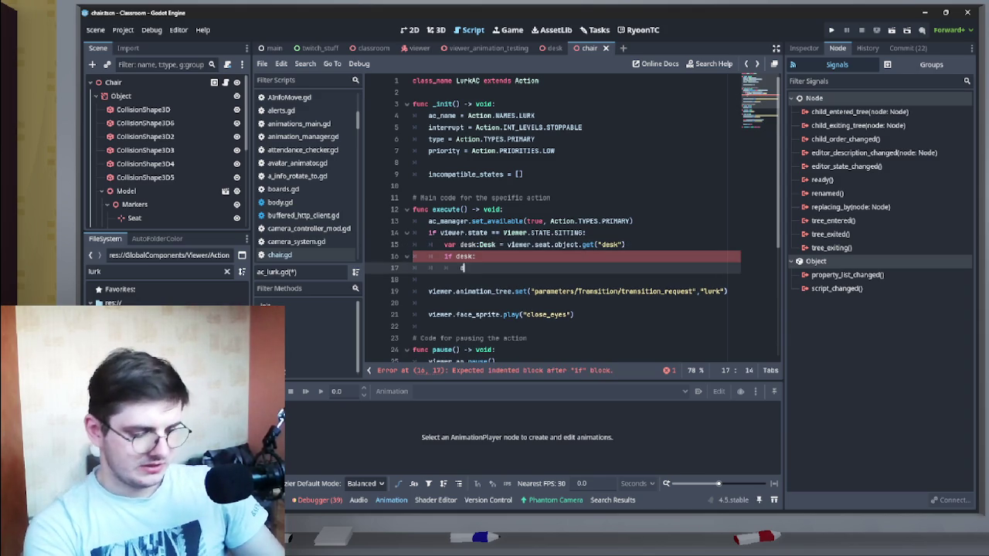
text(.toggle)
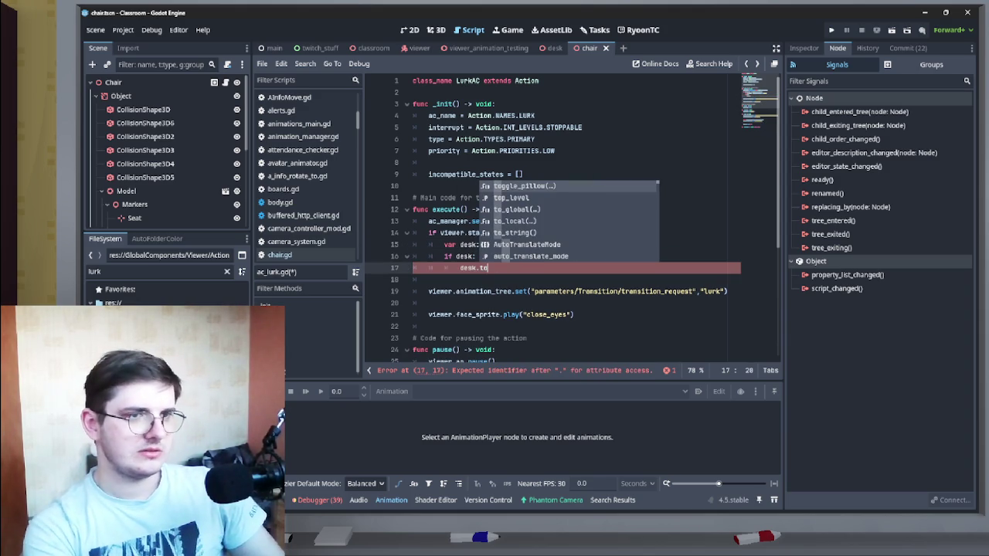
key(Return)
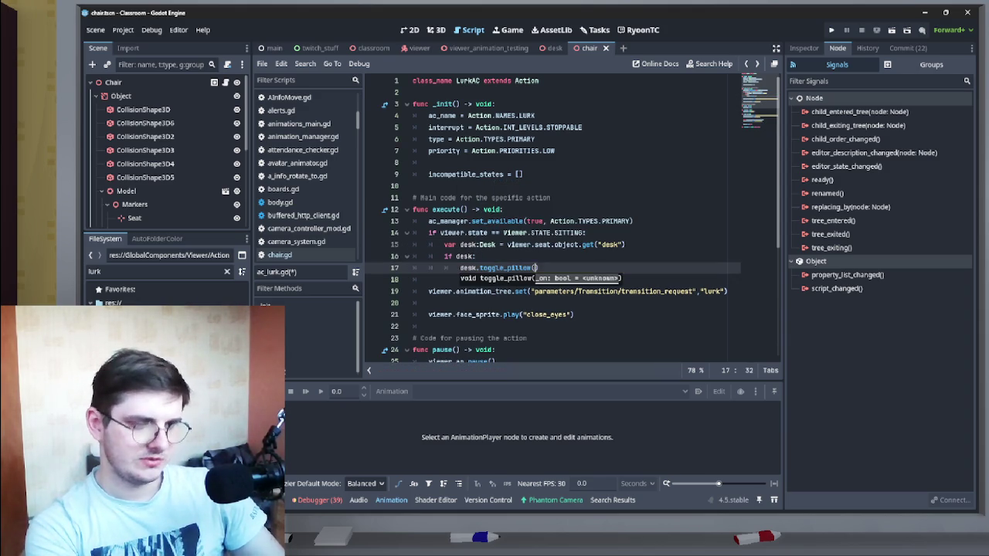
text(true)
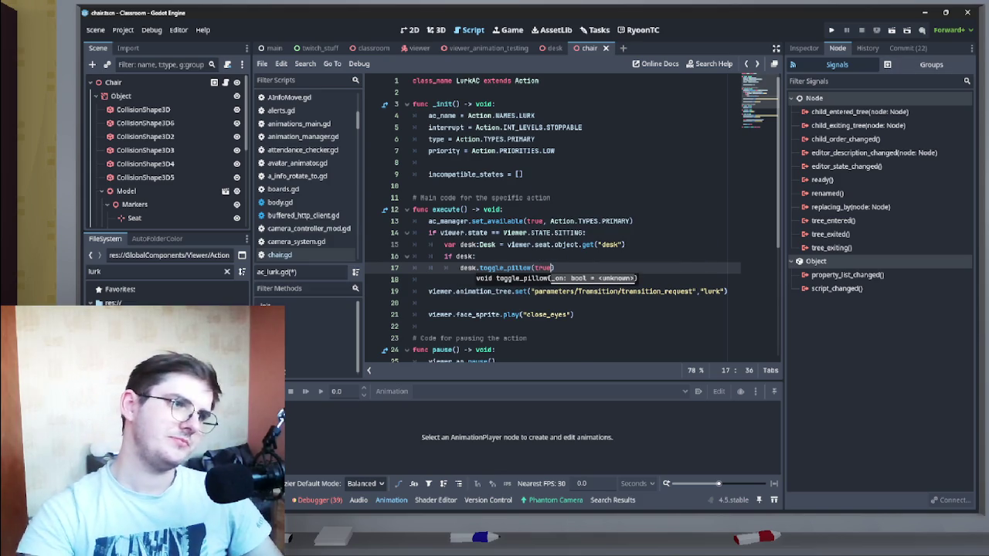
scroll(572, 216, down, 2)
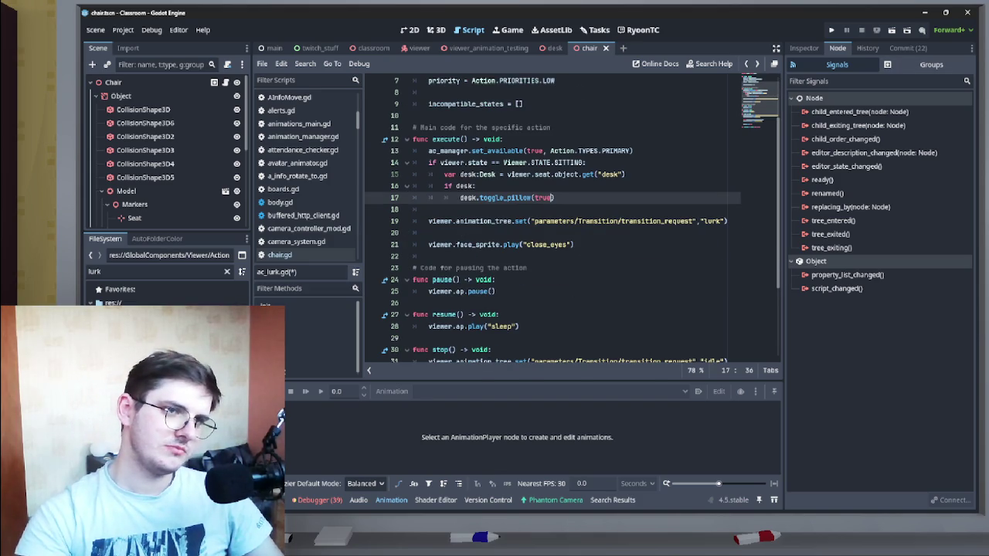
scroll(572, 221, up, 1)
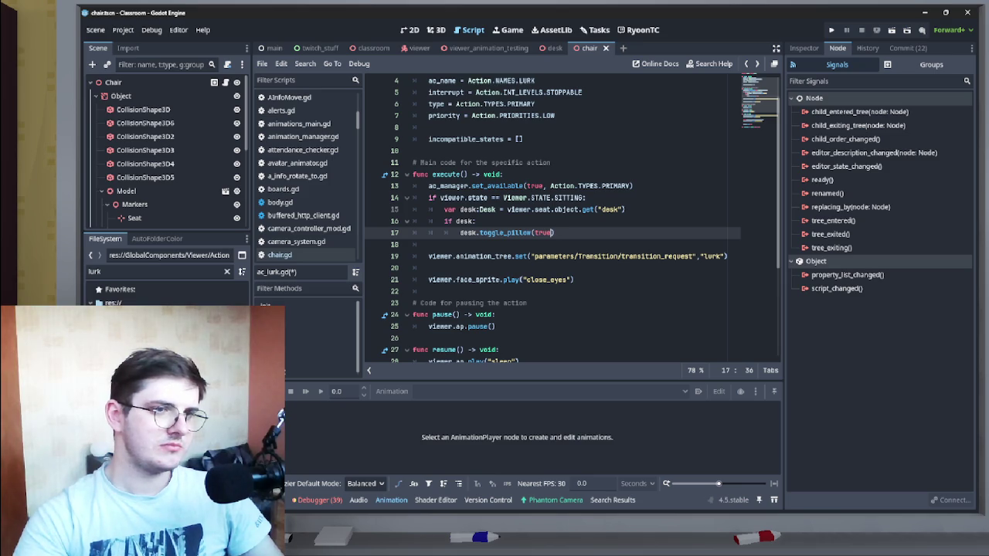
key(Return)
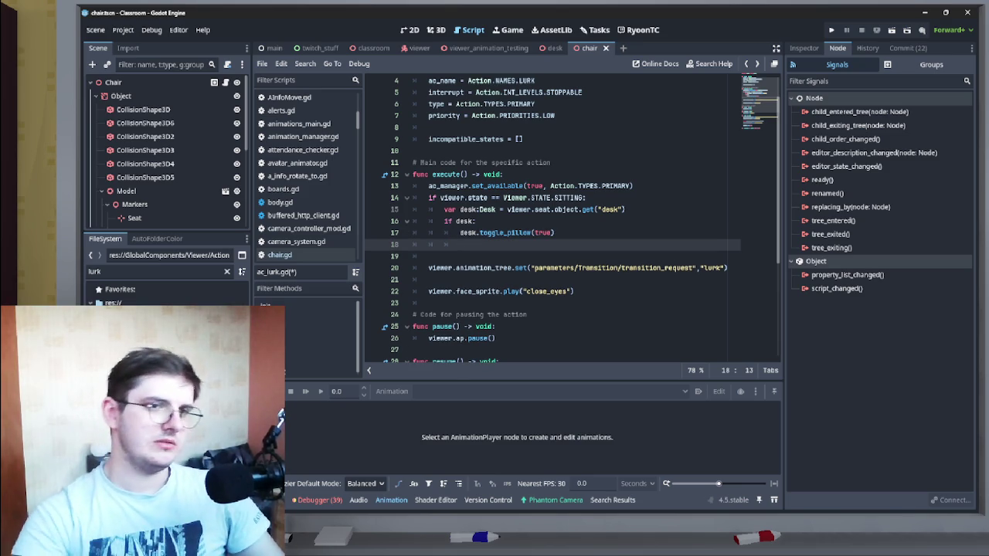
Step: Move the lurk transition_request line into the if desk block and rename it lurk_sitting
key(Down)
key(Down)
key(Home)
key(shift+End)
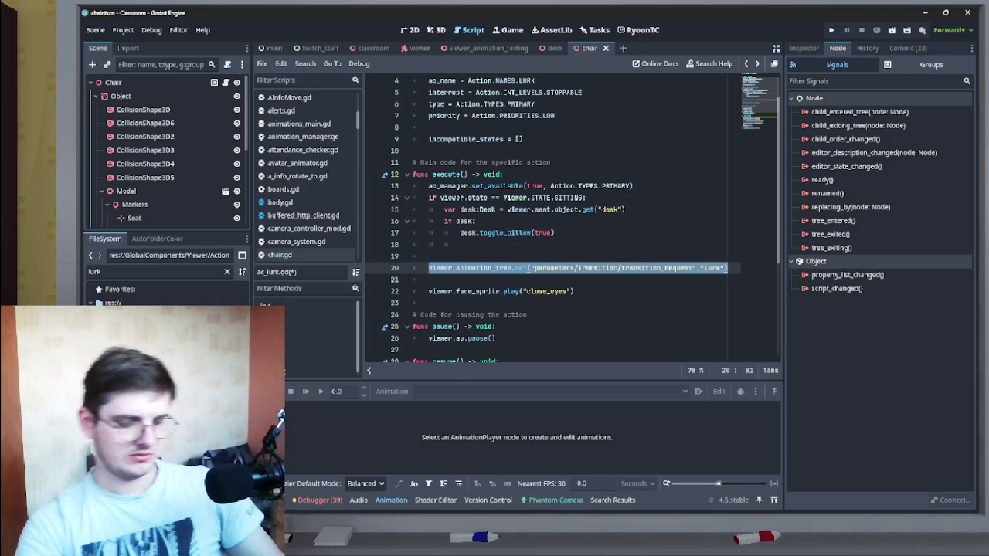
key(ctrl+x)
key(Up)
key(Up)
key(ctrl+v)
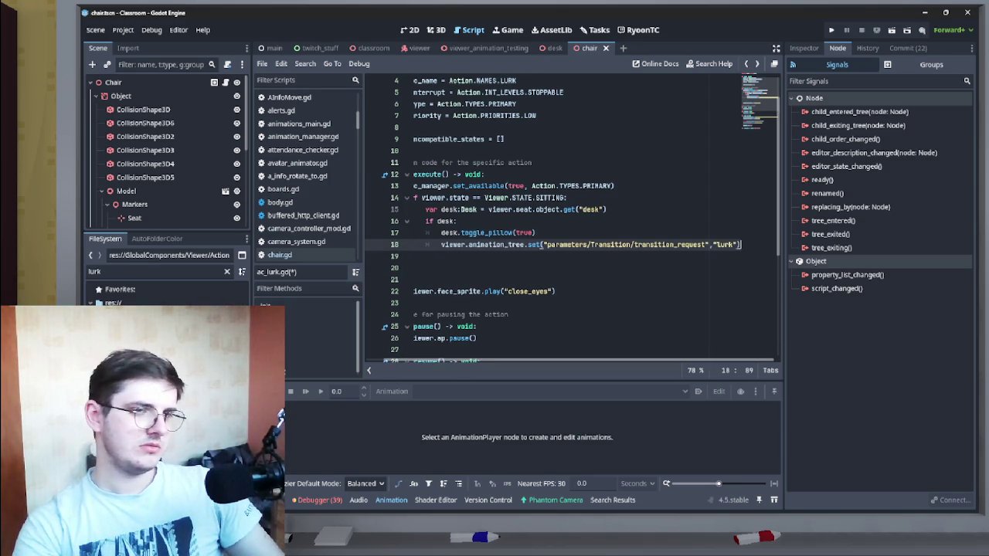
scroll(569, 220, left, 1)
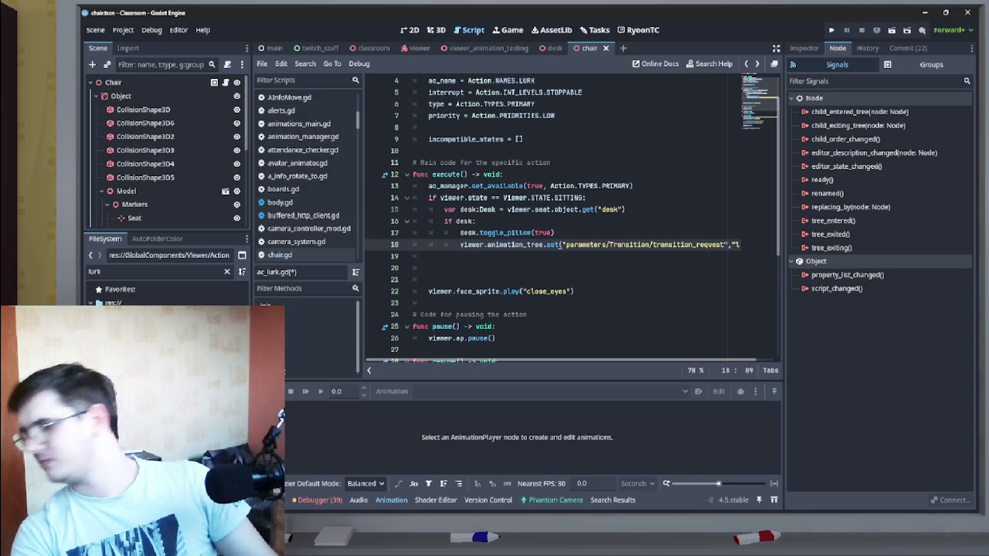
text(urk)
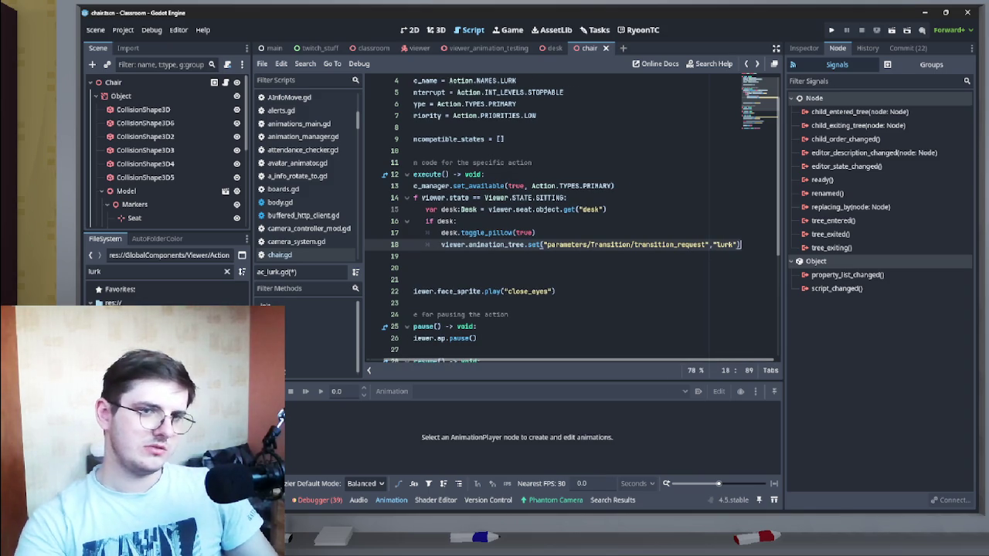
text(_sitti)
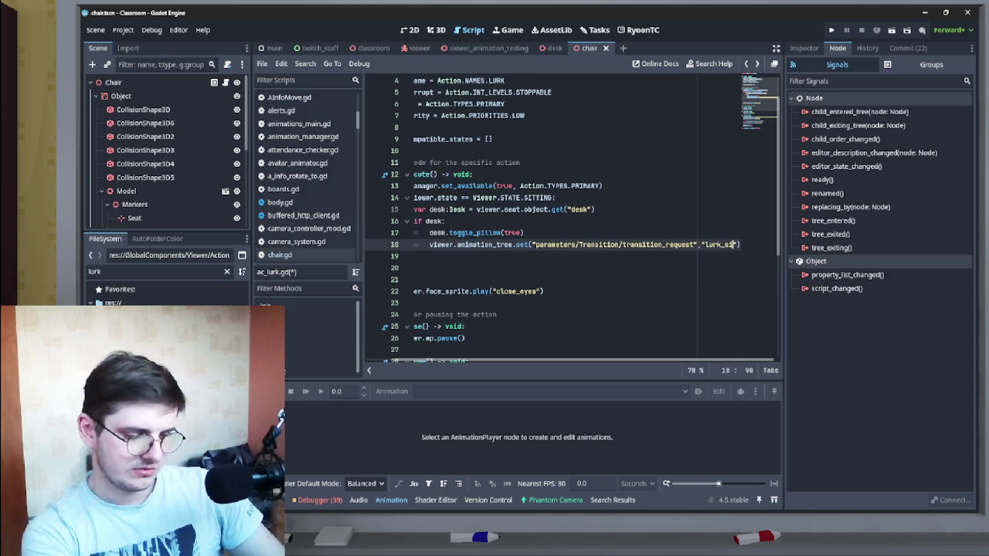
text(ng)
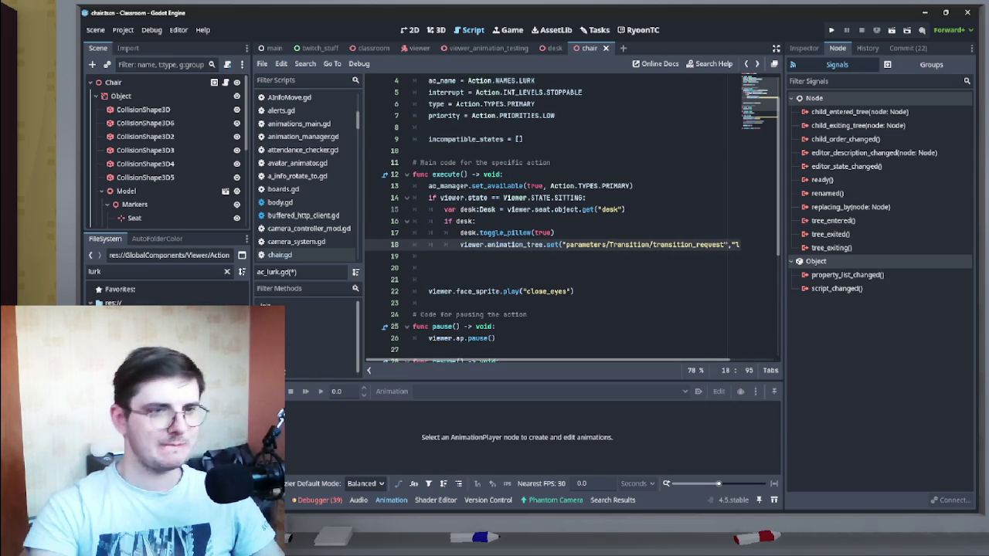
Step: Add an else branch holding a copy of the request changed to lurk_standing
click(429, 256)
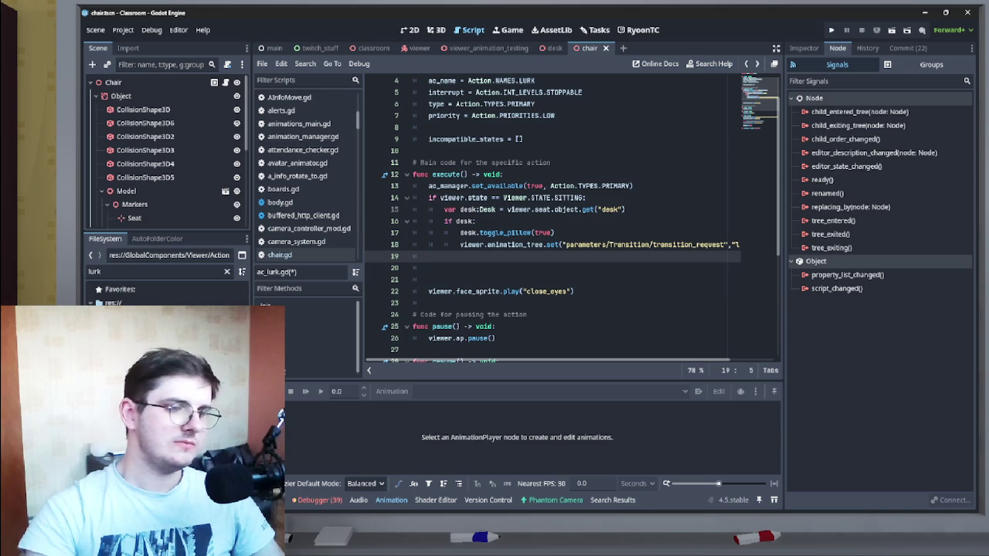
mouse_move(504, 244)
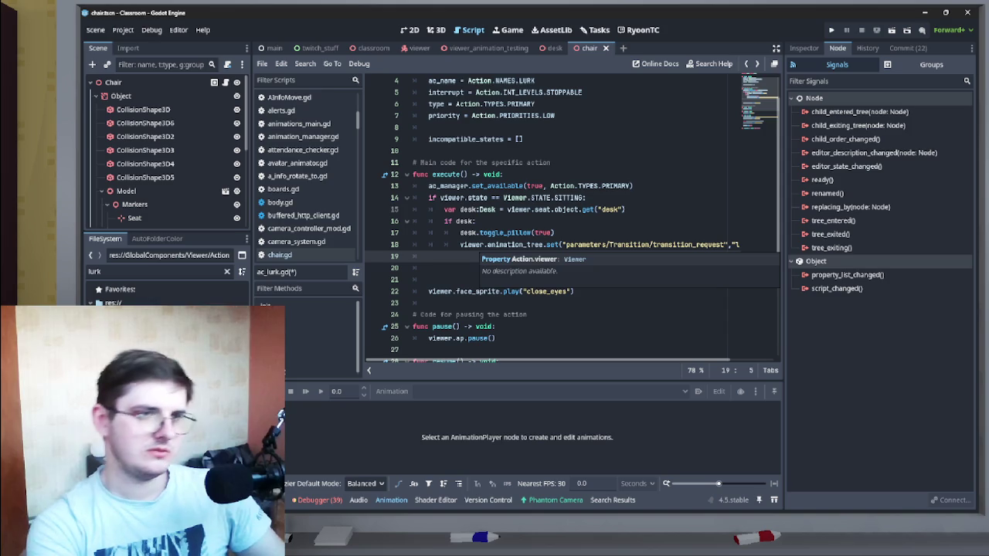
text(else:)
key(Return)
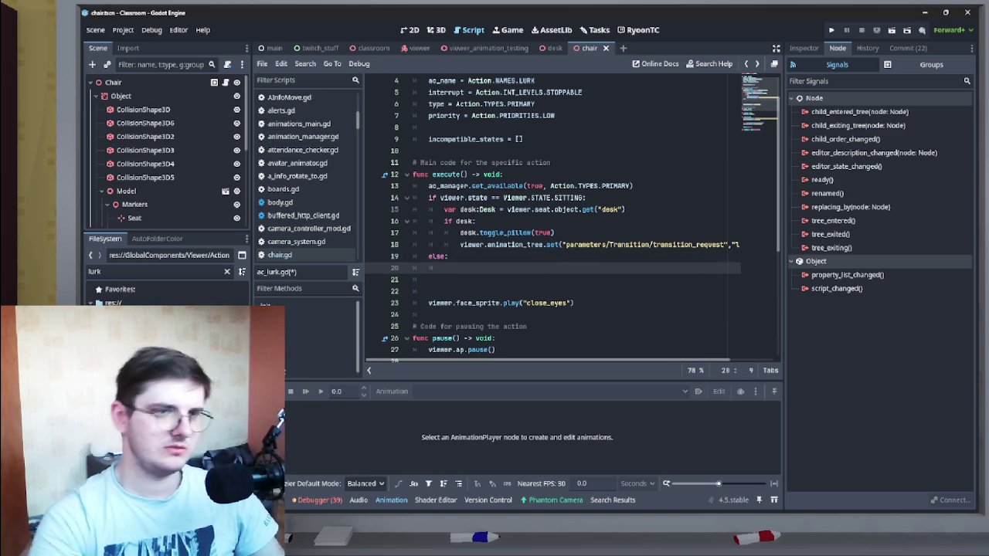
key(Up)
key(Up)
key(End)
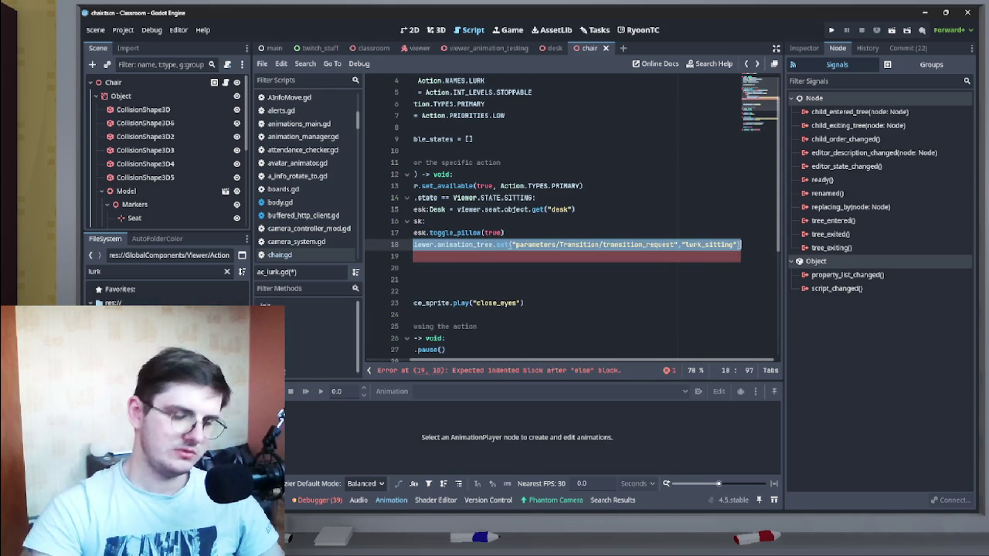
key(Down)
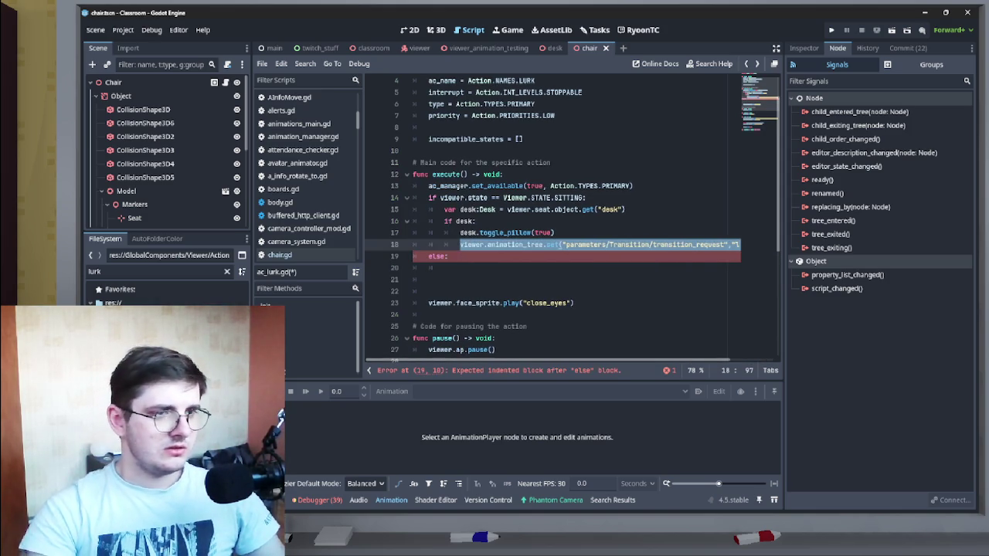
key(ctrl+v)
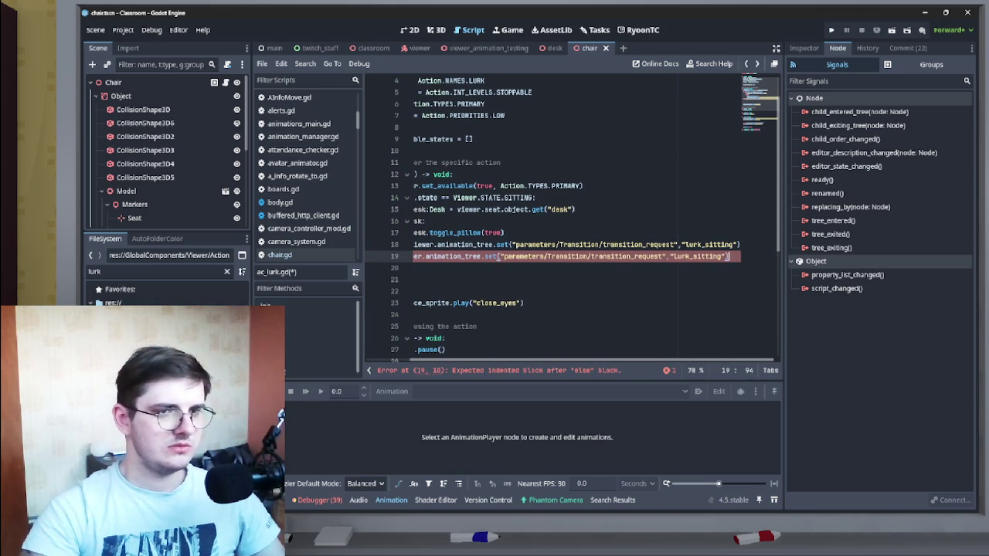
double_click(709, 255)
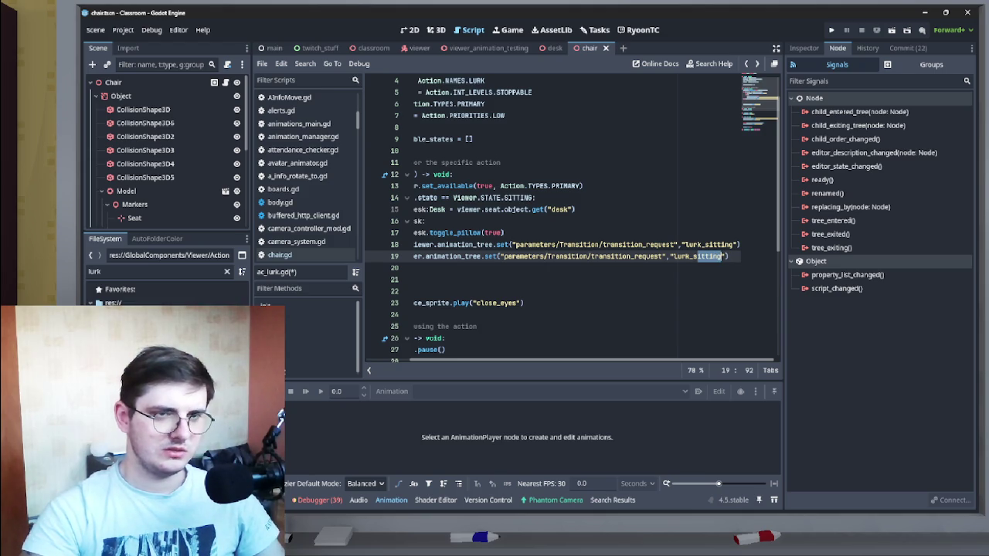
text(stan)
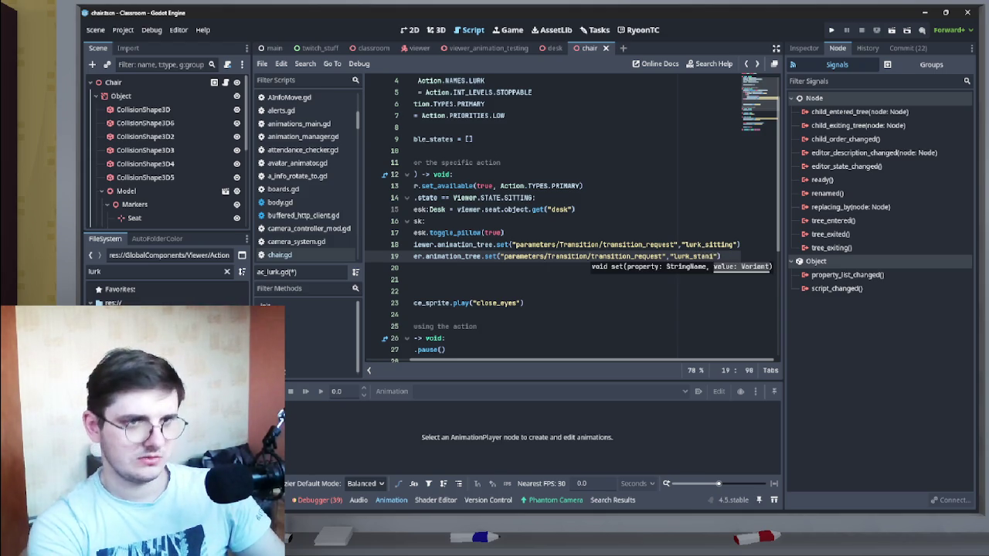
text(ding)
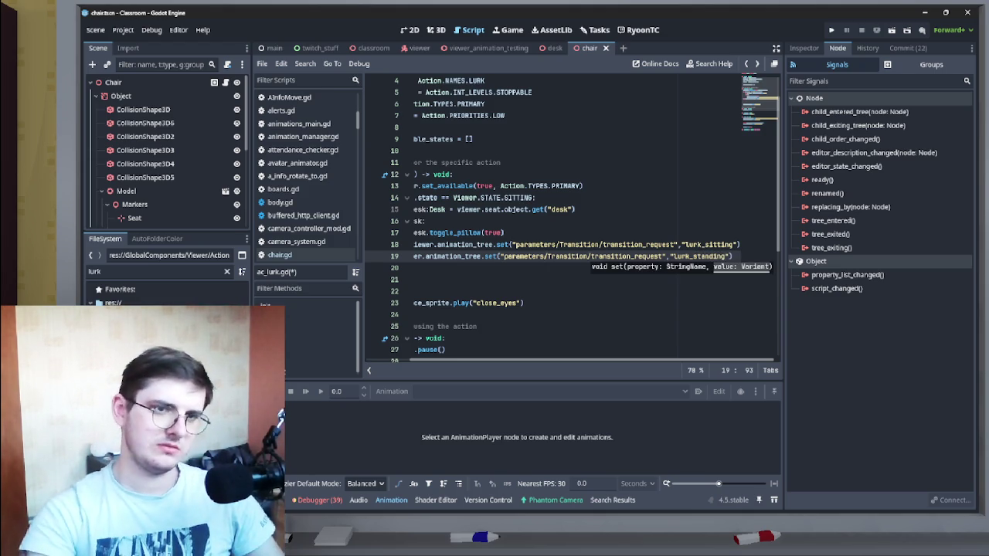
Step: Paste another lurk_standing transition request onto a new line above the else
key(shift+Home)
key(shift+Left)
key(Left)
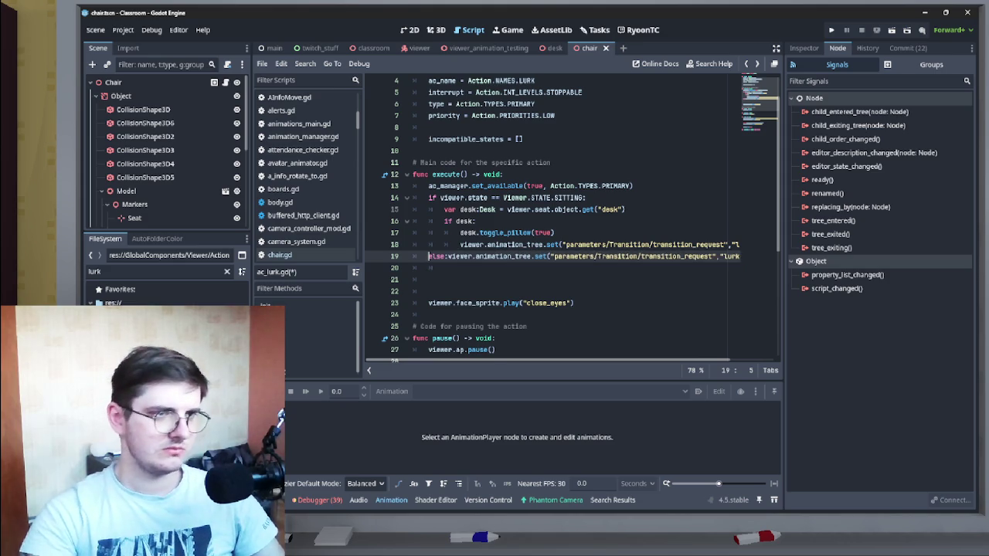
key(Return)
key(Up)
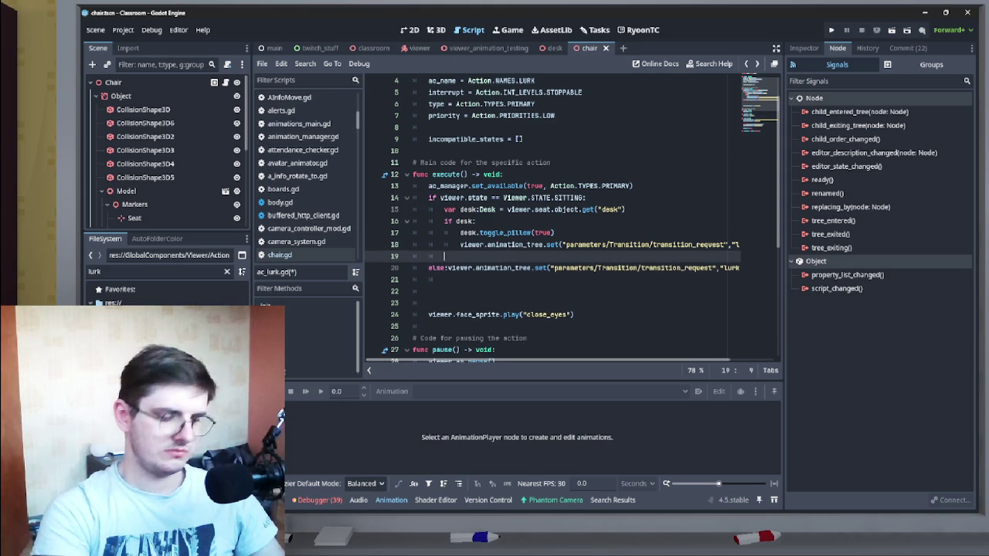
key(ctrl+v)
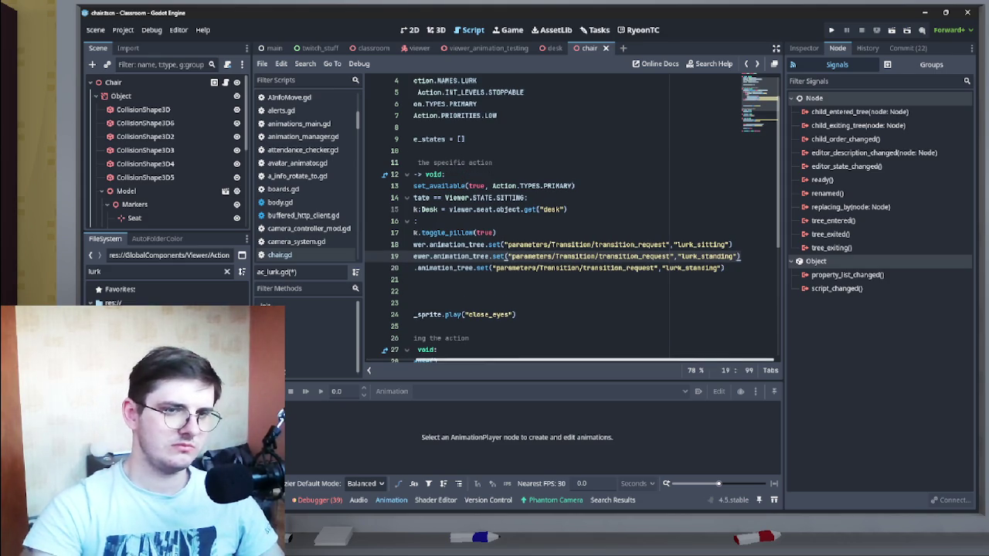
scroll(572, 216, left, 3)
scroll(571, 217, up, 1)
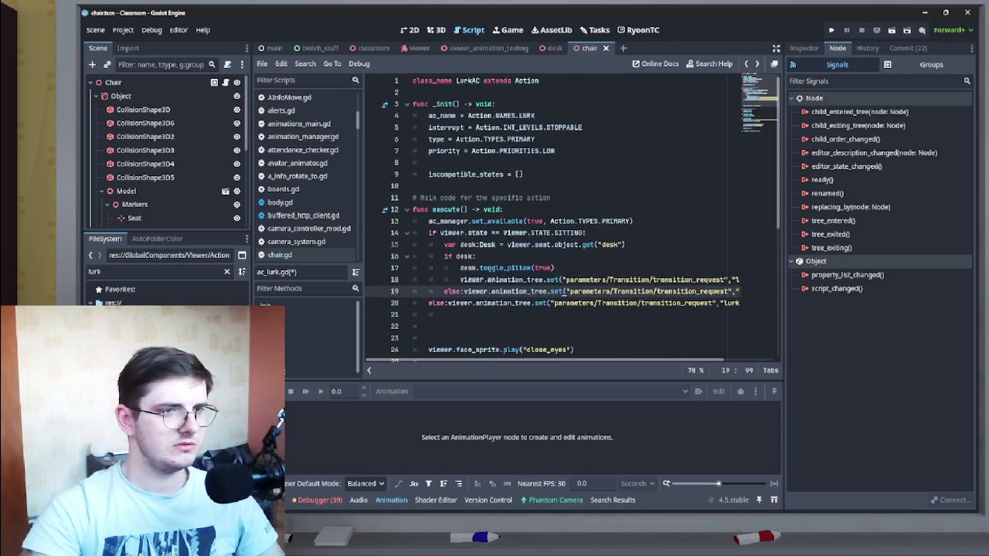
scroll(572, 216, down, 2)
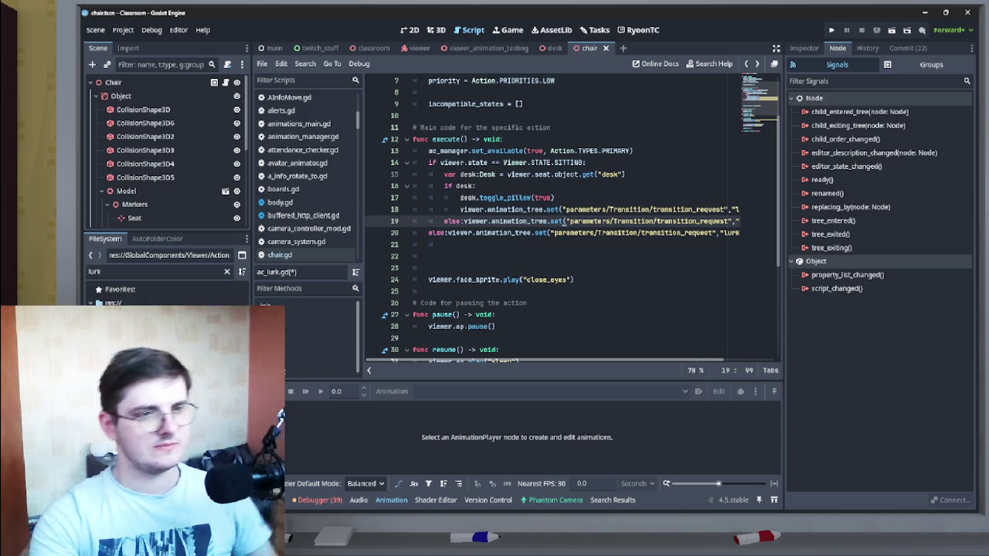
scroll(572, 217, down, 2)
scroll(571, 216, up, 2)
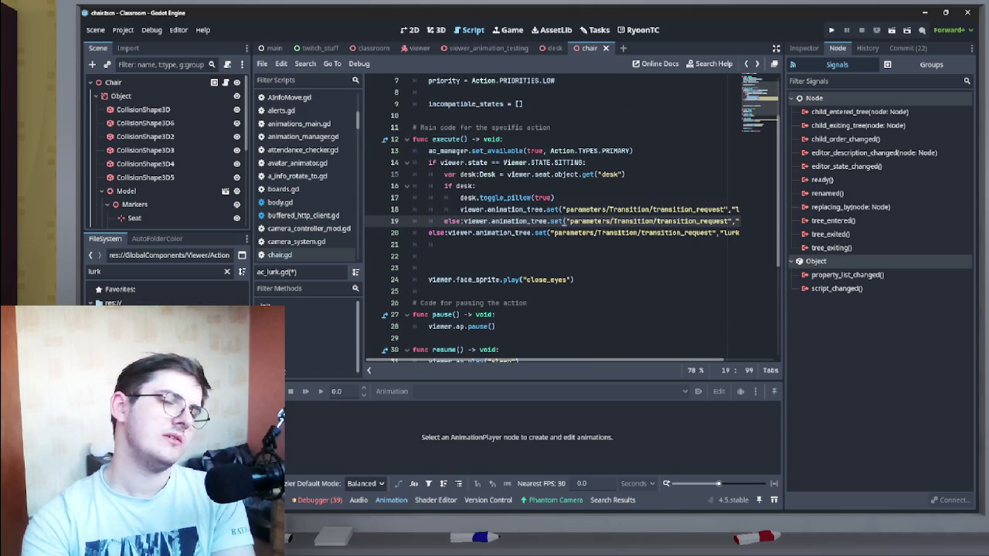
scroll(571, 217, down, 5)
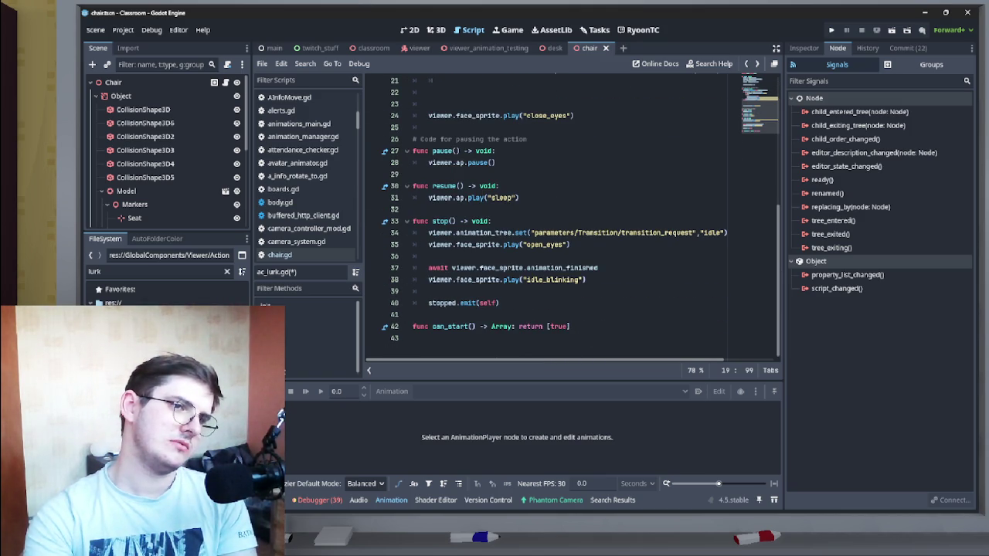
Step: Delete the "sleep" argument so resume() calls viewer.ap.play() with no animation name
drag(518, 197, 429, 197)
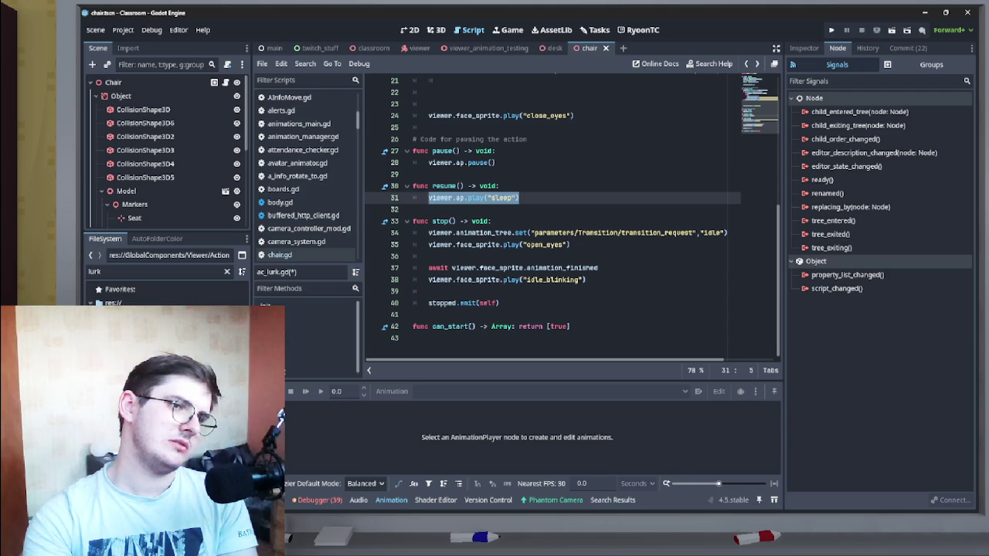
mouse_move(495, 162)
mouse_down()
mouse_move(414, 162)
mouse_move(429, 162)
mouse_up()
key(Down)
key(Down)
key(Down)
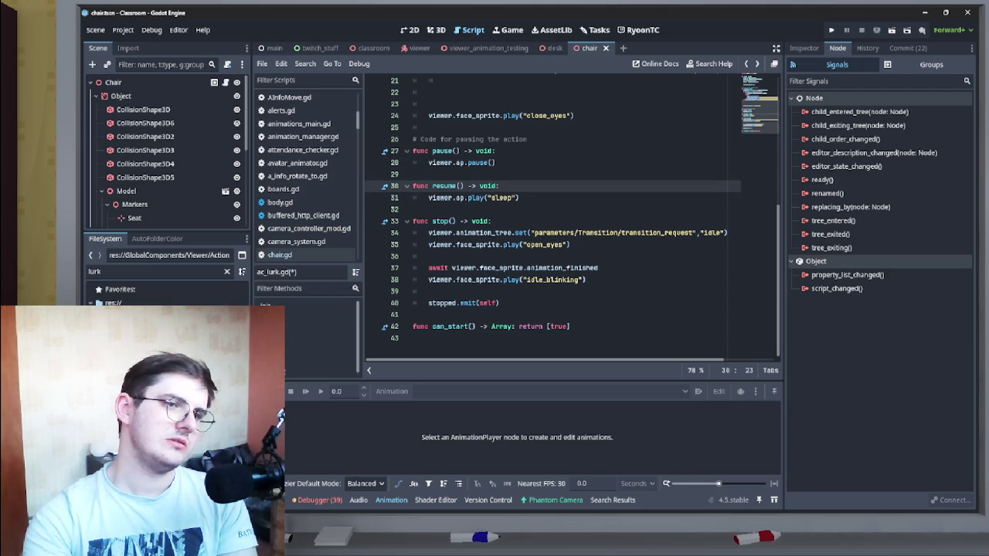
key(Up)
key(End)
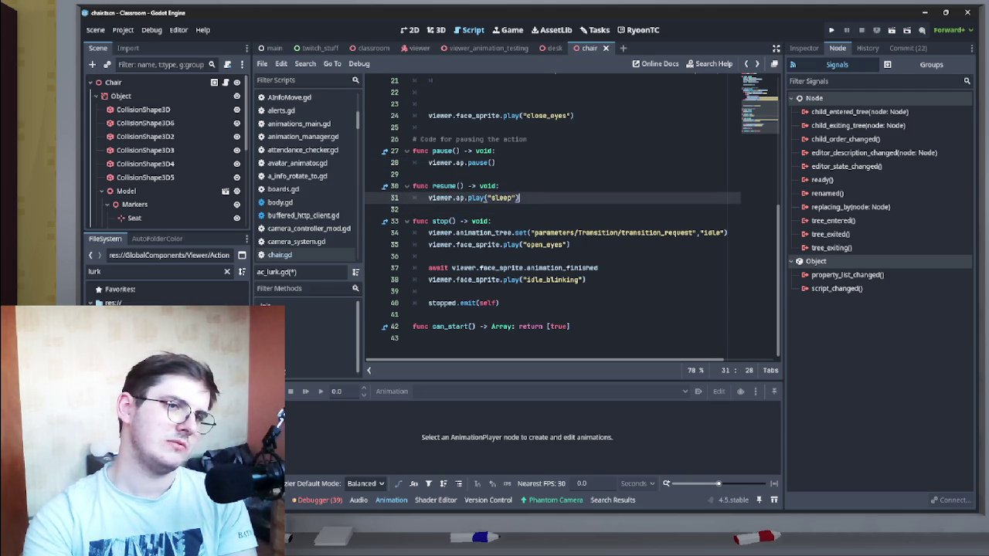
scroll(572, 217, up, 3)
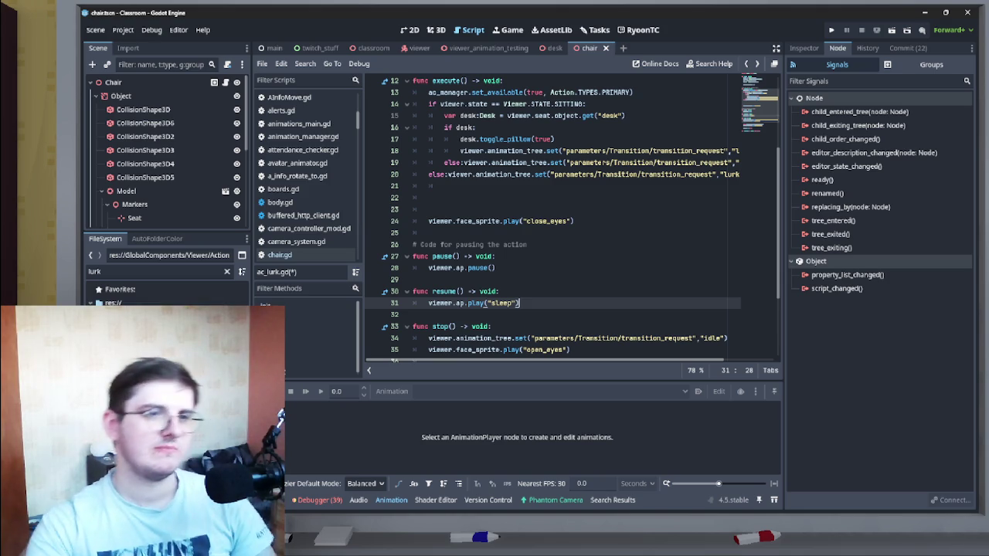
double_click(501, 303)
key(BackSpace)
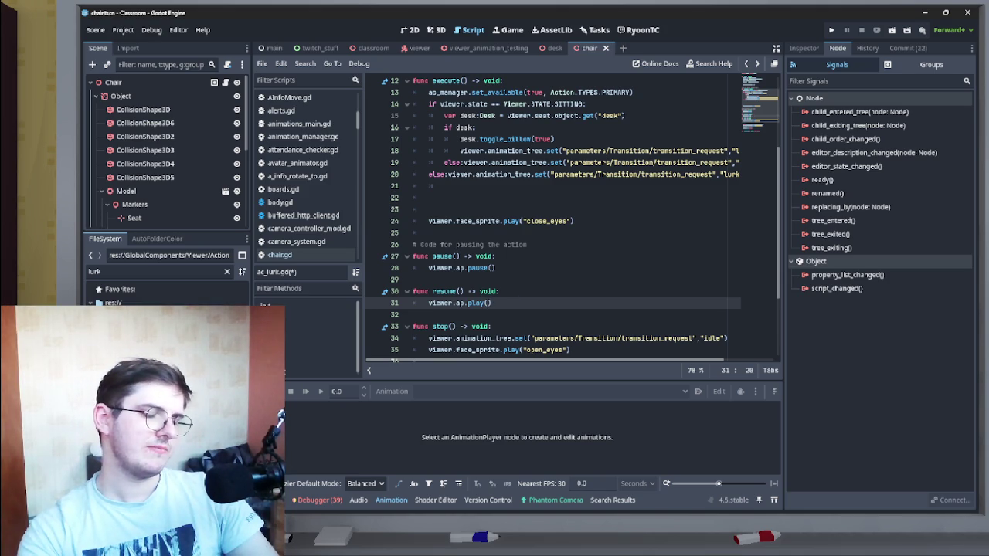
scroll(572, 216, down, 1)
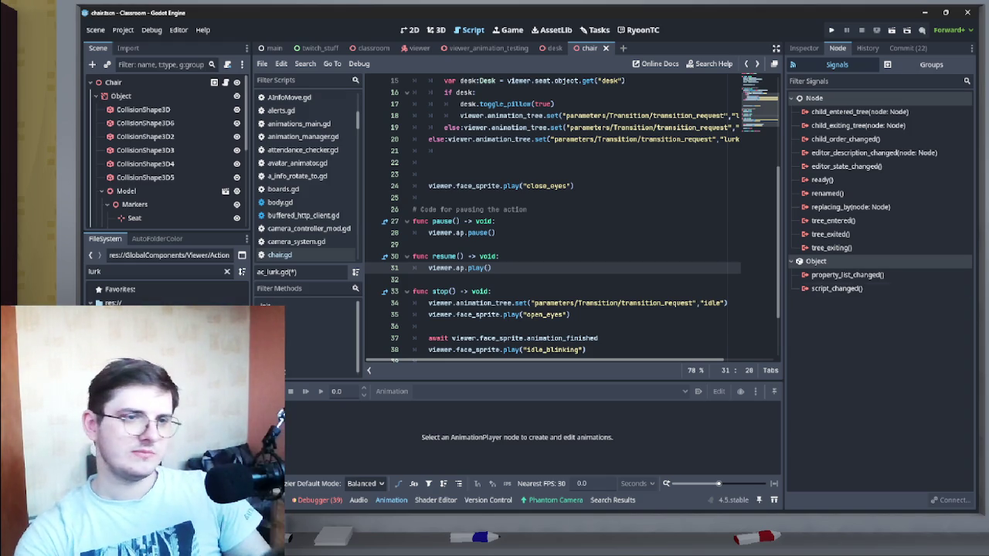
scroll(572, 216, down, 2)
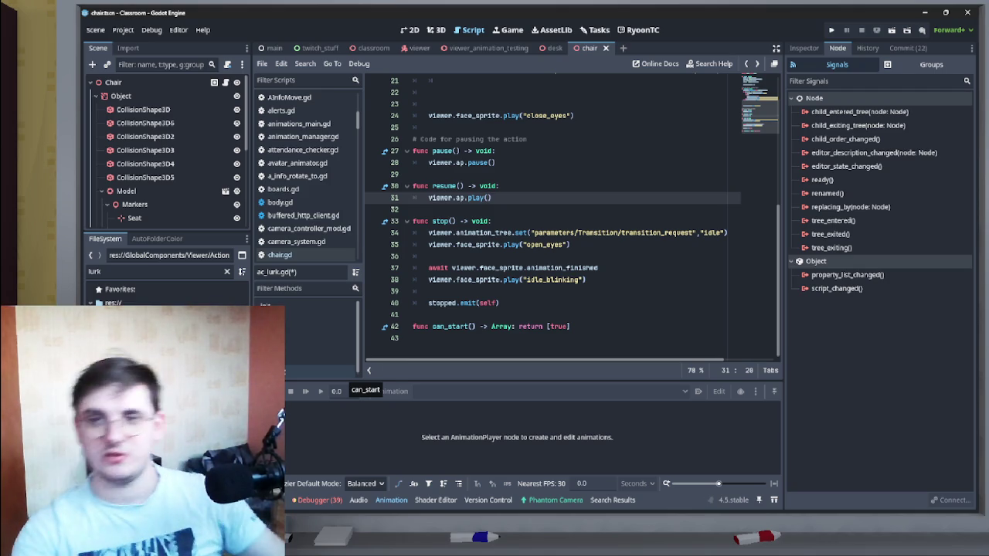
scroll(572, 217, up, 3)
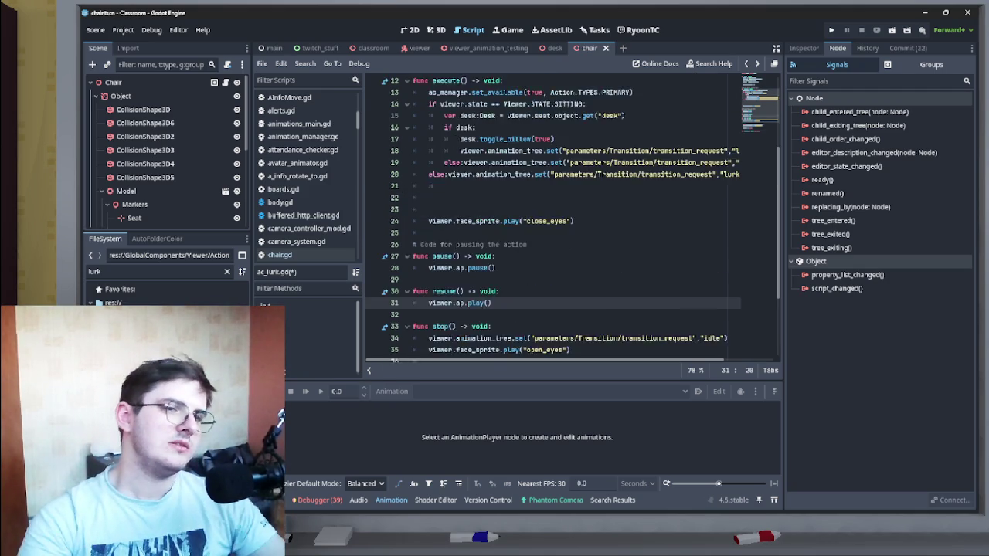
Step: Open the viewer_animation_testing scene's AnimationTree graph to inspect its transitions
scroll(572, 217, up, 4)
scroll(572, 217, down, 5)
scroll(571, 216, up, 2)
scroll(162, 154, down, 3)
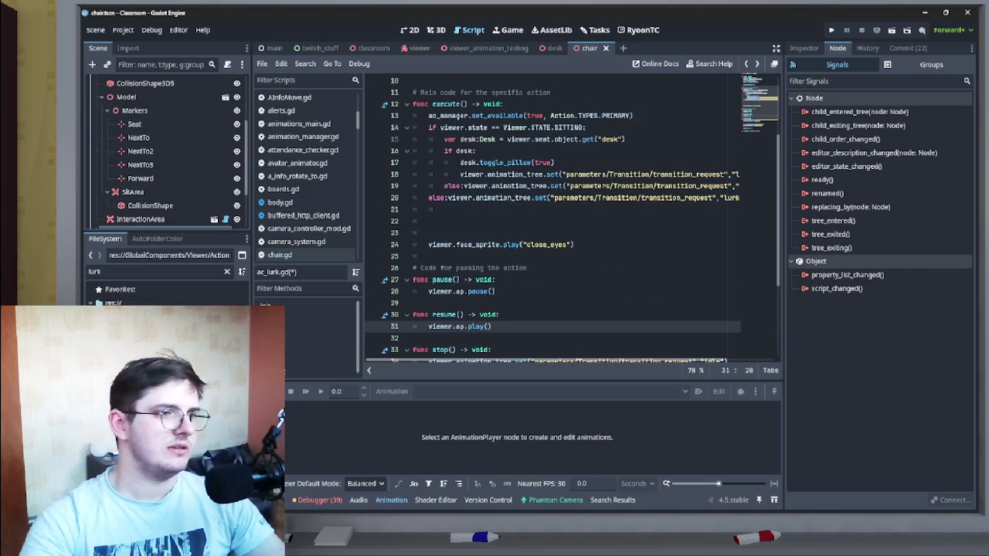
scroll(163, 193, down, 3)
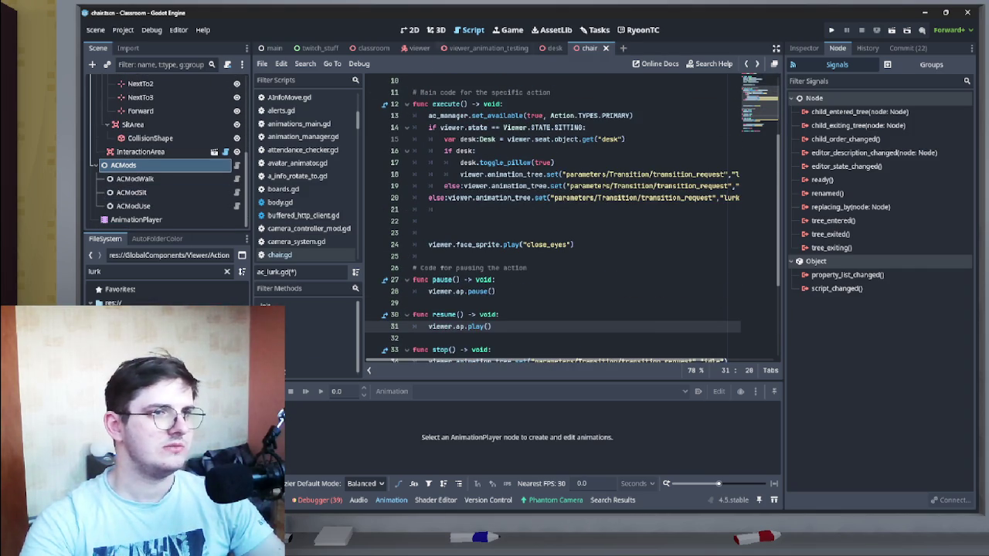
scroll(162, 193, up, 4)
click(479, 48)
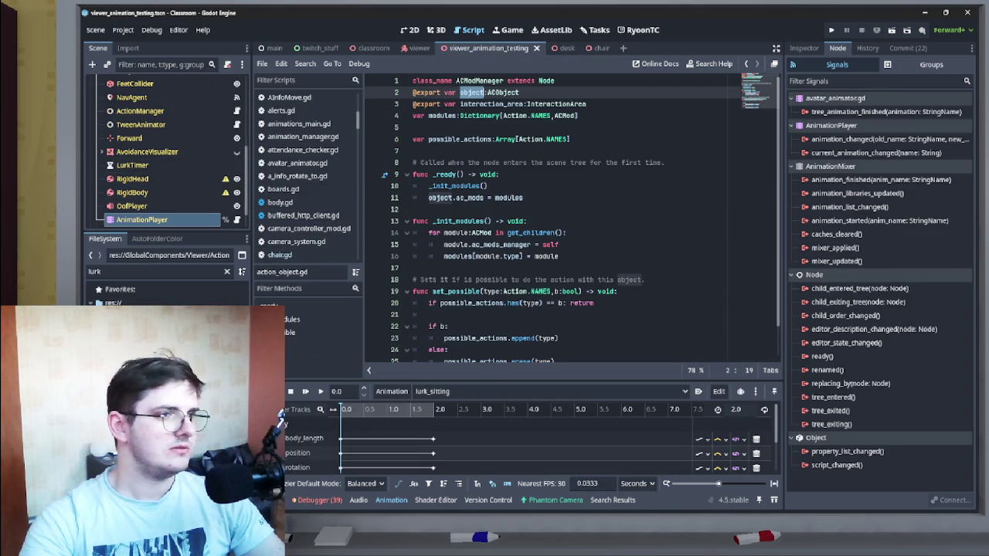
click(139, 206)
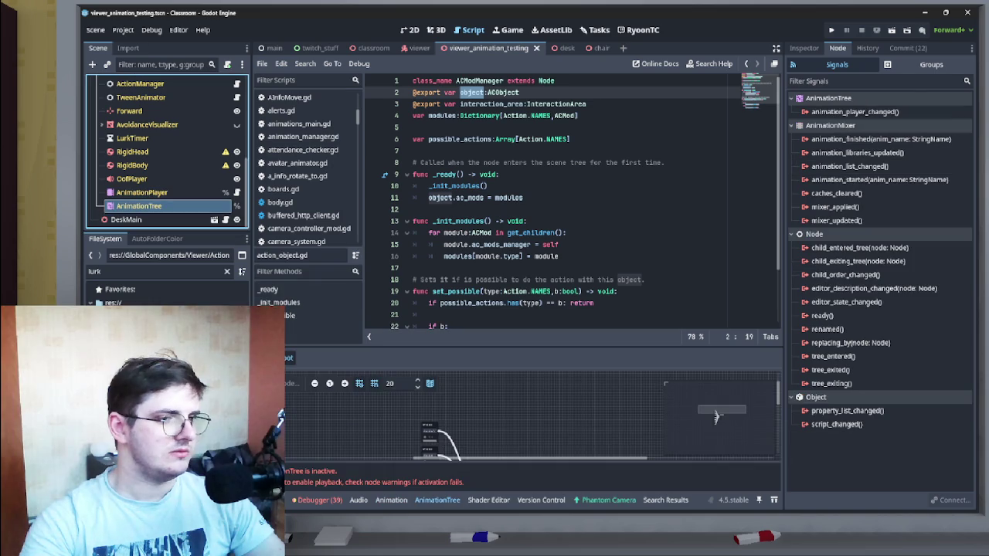
scroll(716, 417, down, 3)
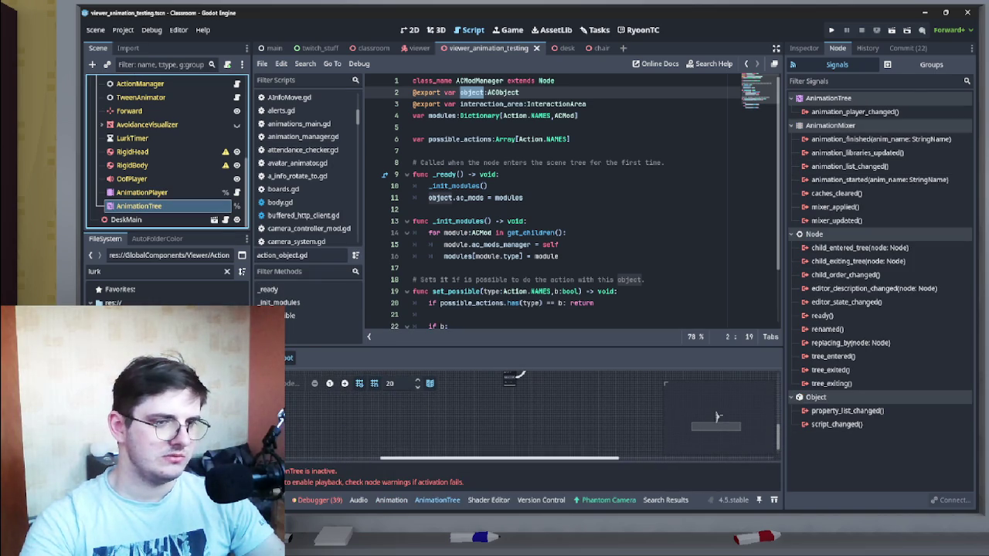
click(716, 417)
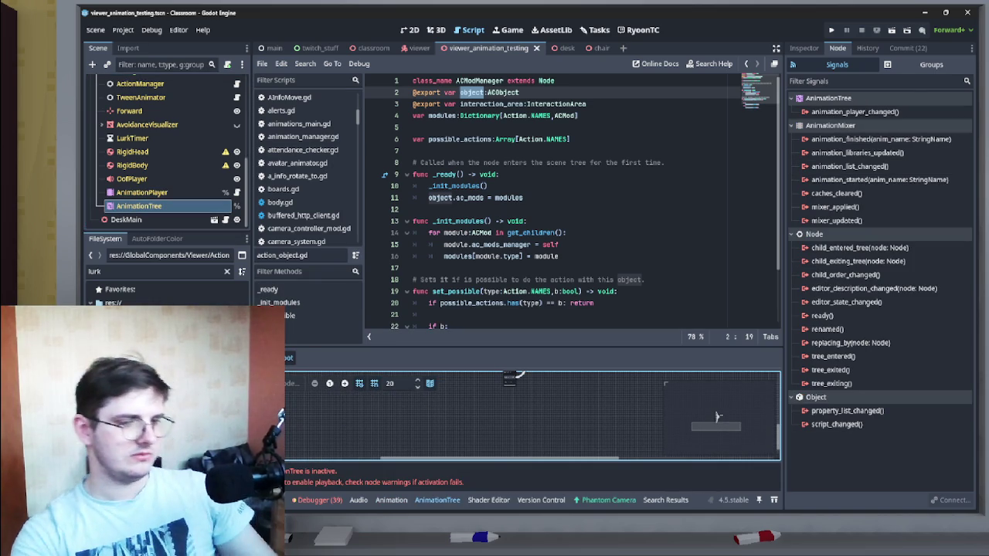
Step: Review the AnimationTree's Inspector properties, then go to the viewer scene
scroll(717, 417, up, 5)
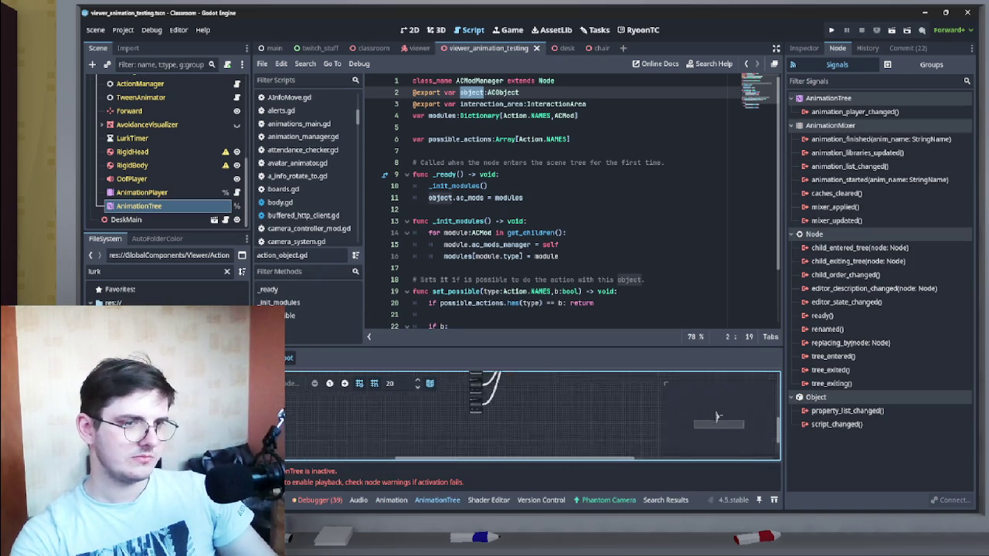
scroll(716, 417, up, 5)
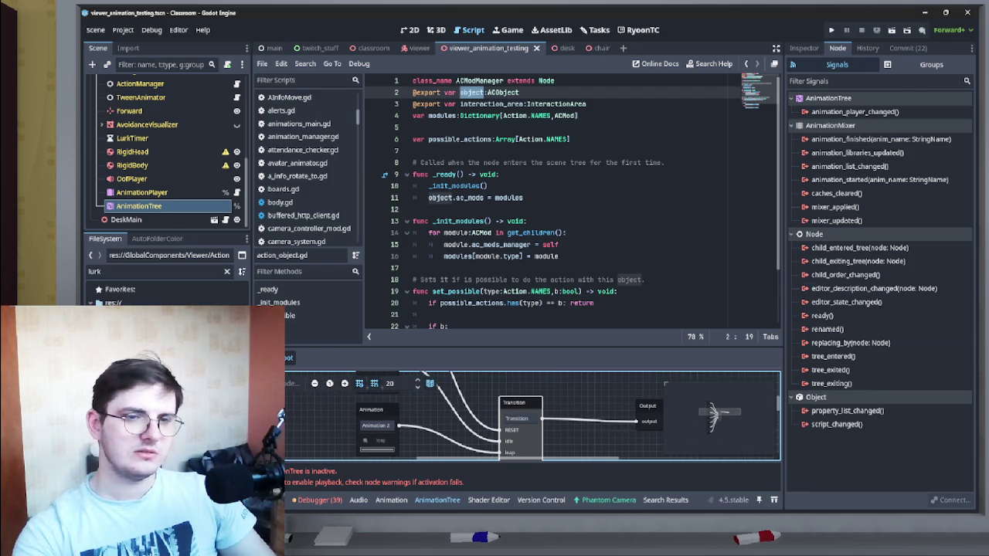
click(803, 48)
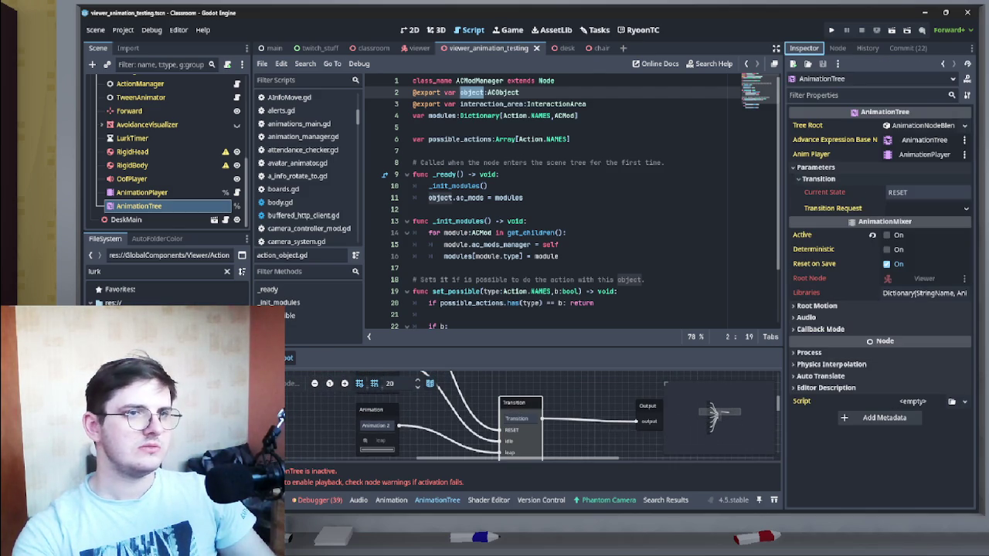
click(419, 47)
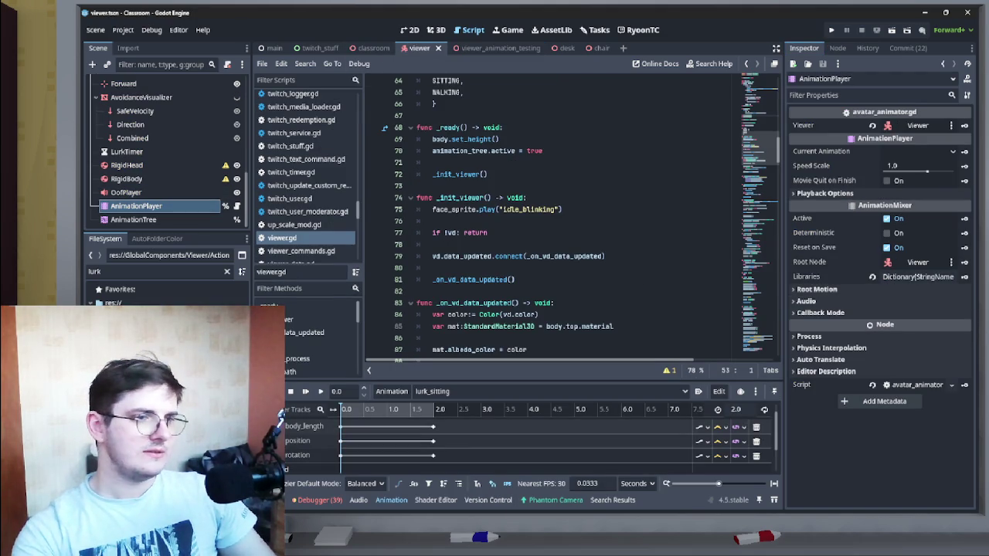
Step: Add two new inputs to the viewer AnimationTree's Transition node
click(136, 219)
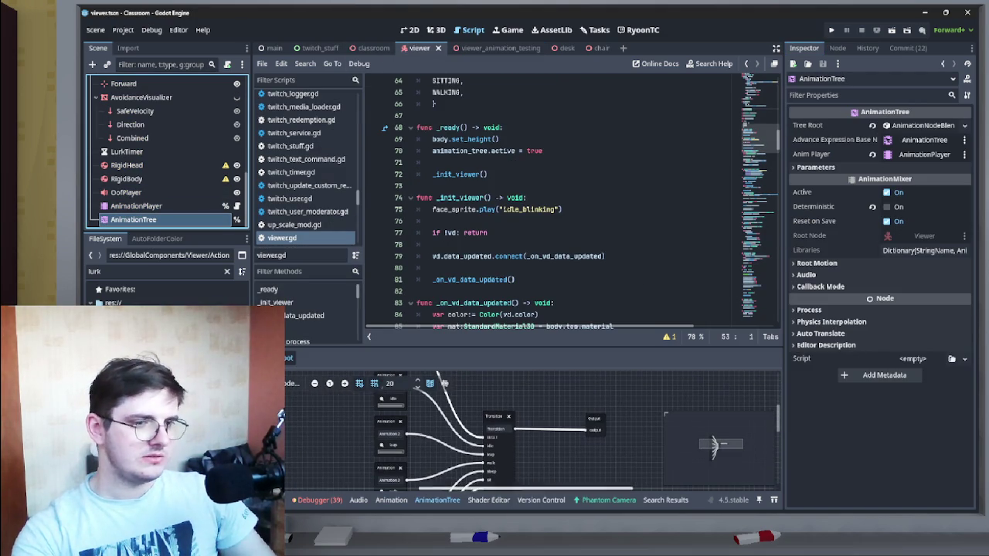
click(494, 416)
scroll(879, 309, down, 5)
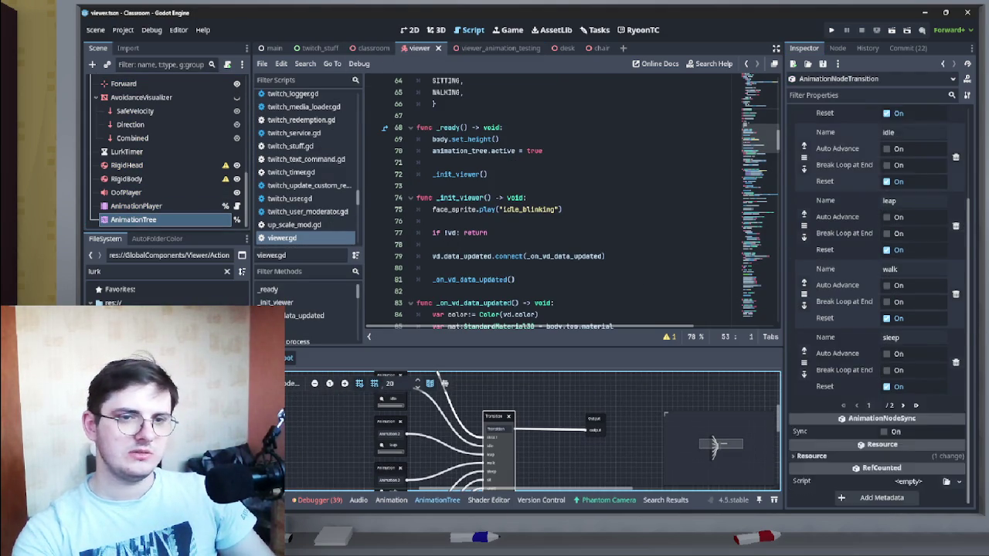
scroll(878, 309, up, 3)
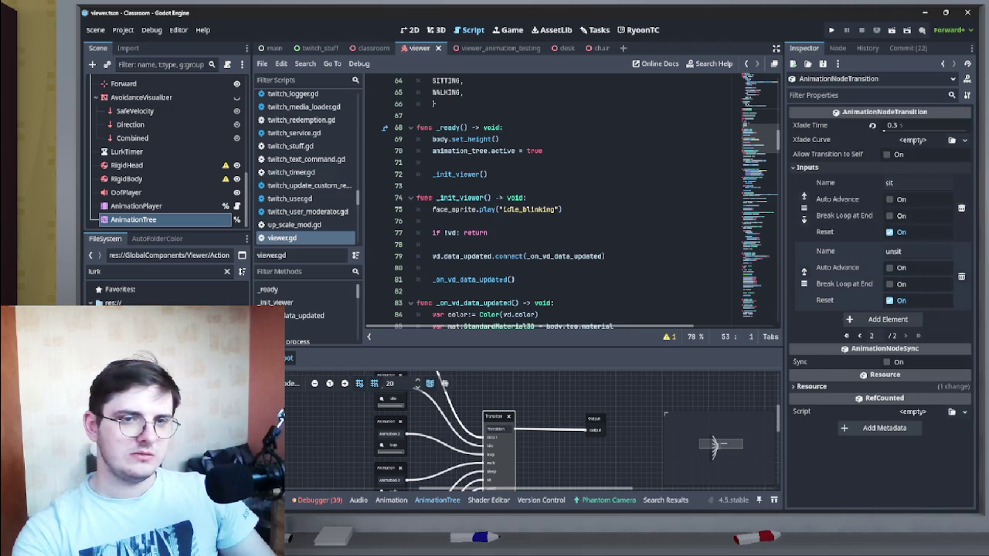
click(886, 319)
click(887, 388)
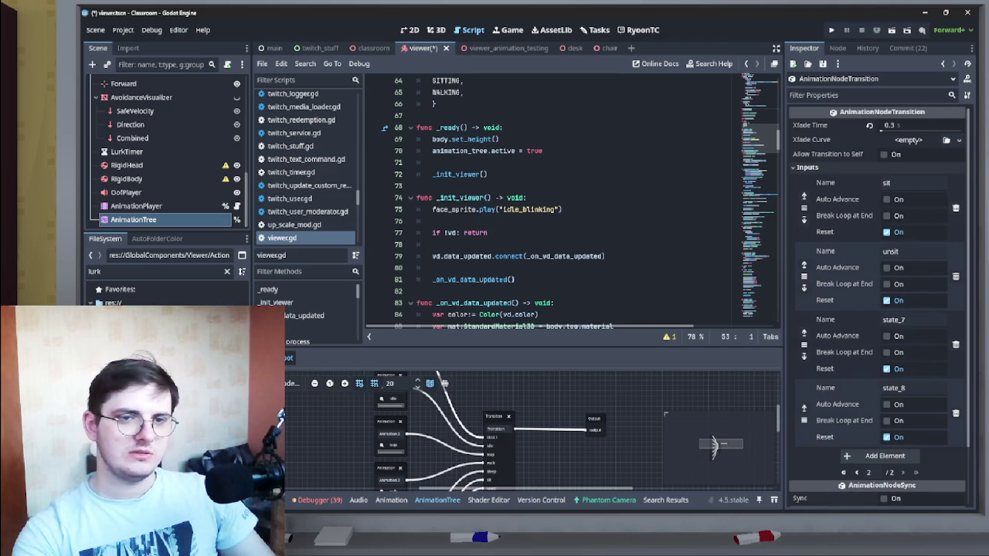
Step: Name the new transition inputs lurk_sitting and lurk_standing
click(913, 319)
text(idle)
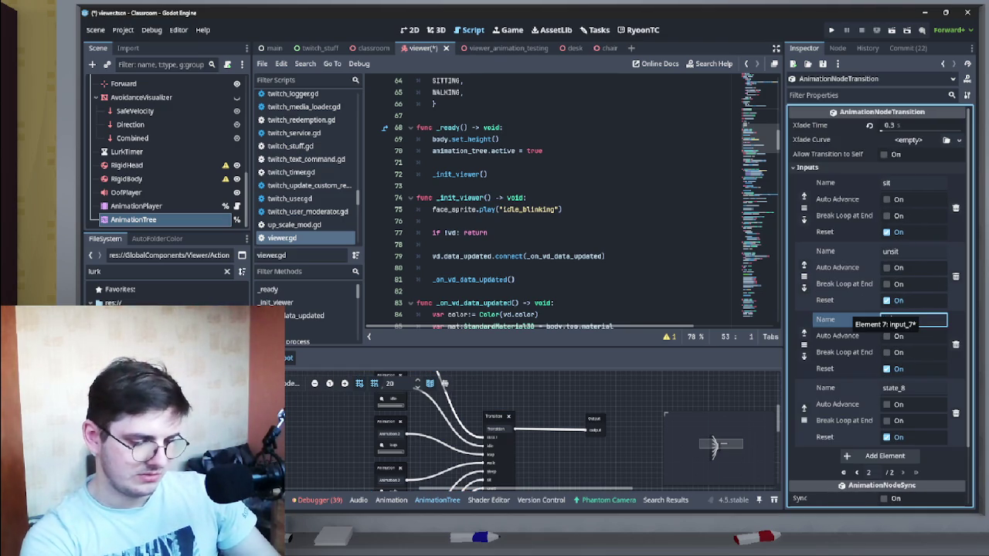
text(lurk_sit)
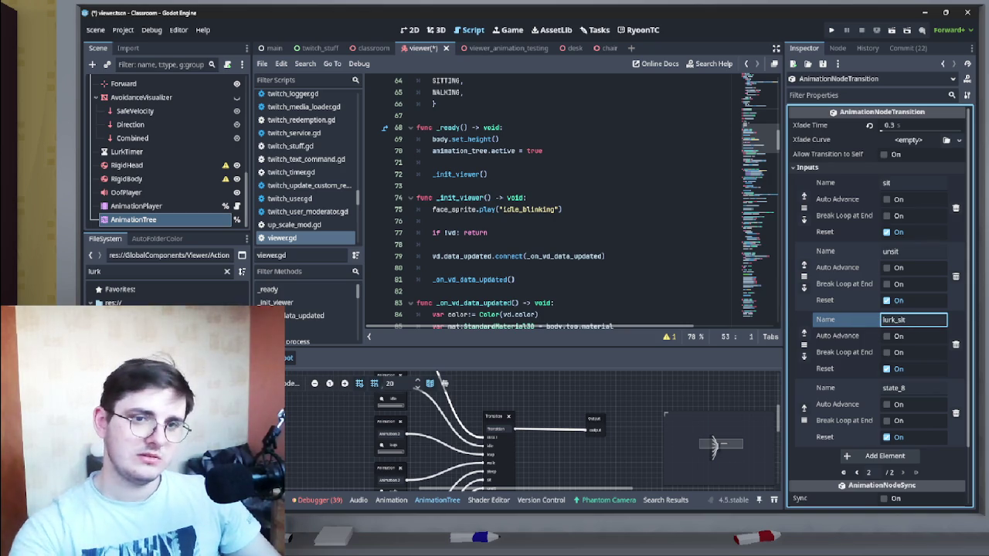
click(913, 388)
text(l)
click(911, 320)
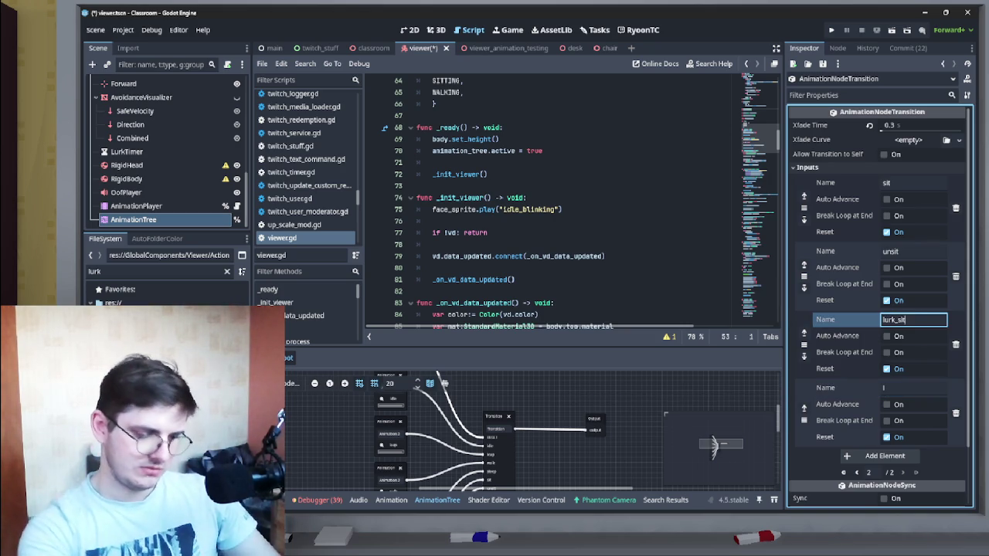
text(ting)
click(913, 388)
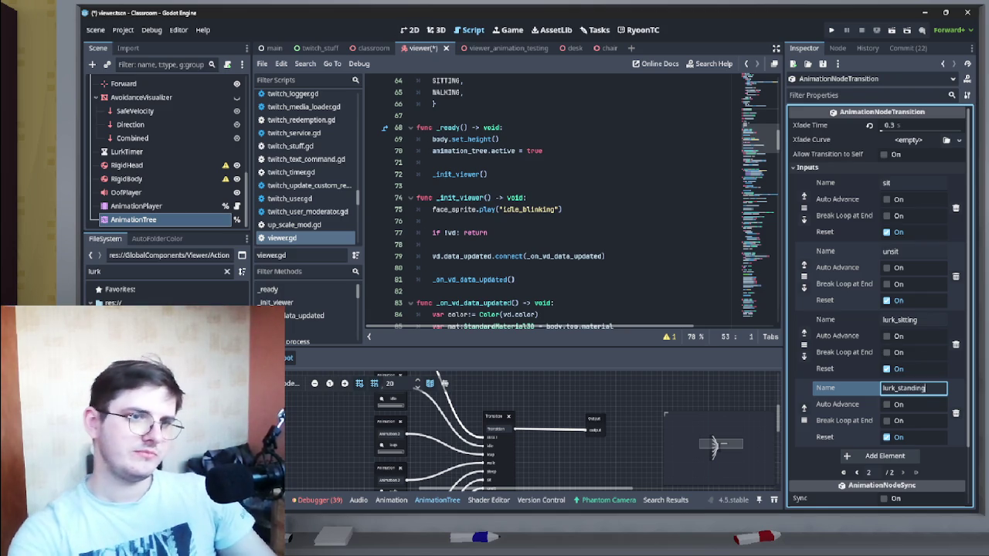
scroll(556, 201, down, 6)
click(564, 210)
Step: Return to ac_lurk.gd and save all changes
scroll(572, 201, up, 4)
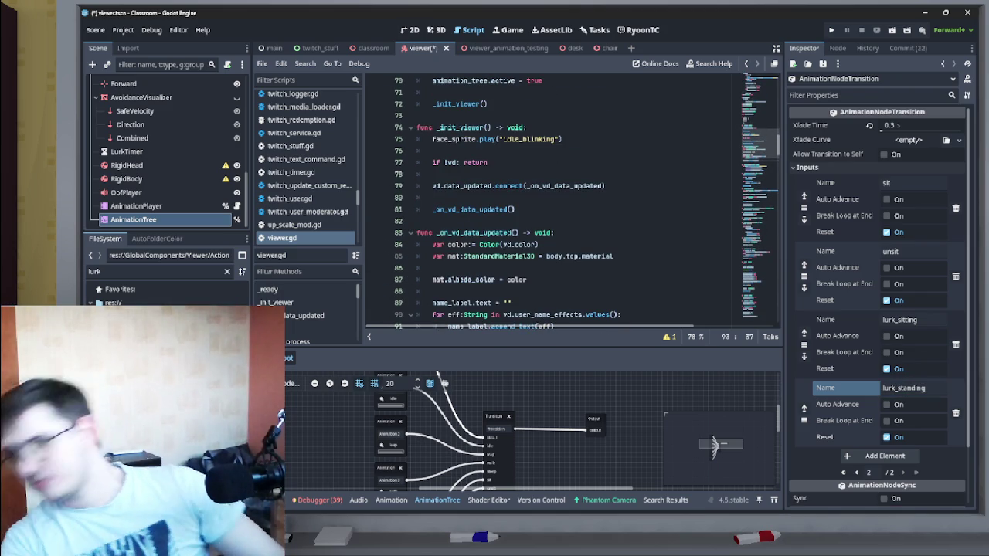
scroll(571, 200, down, 7)
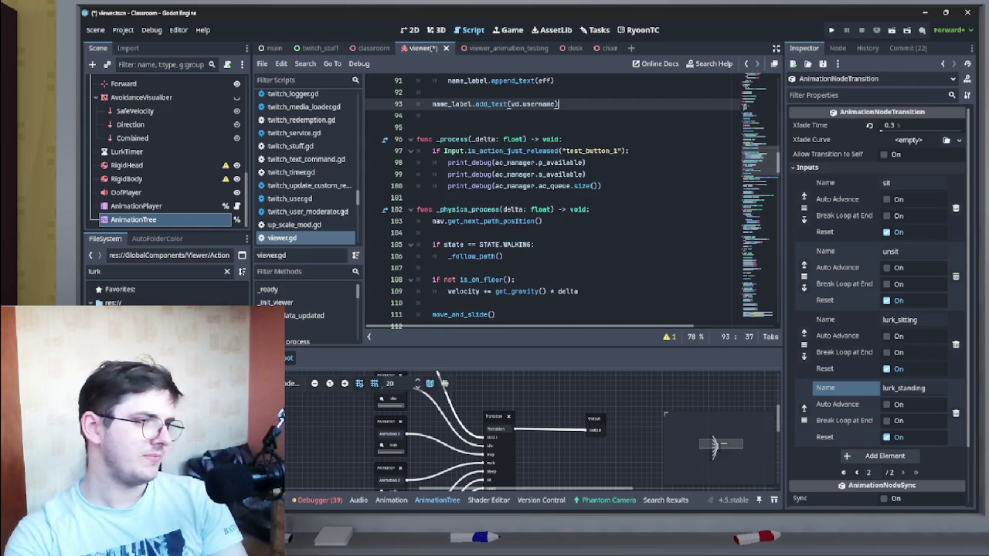
key(alt+Left)
scroll(571, 201, down, 5)
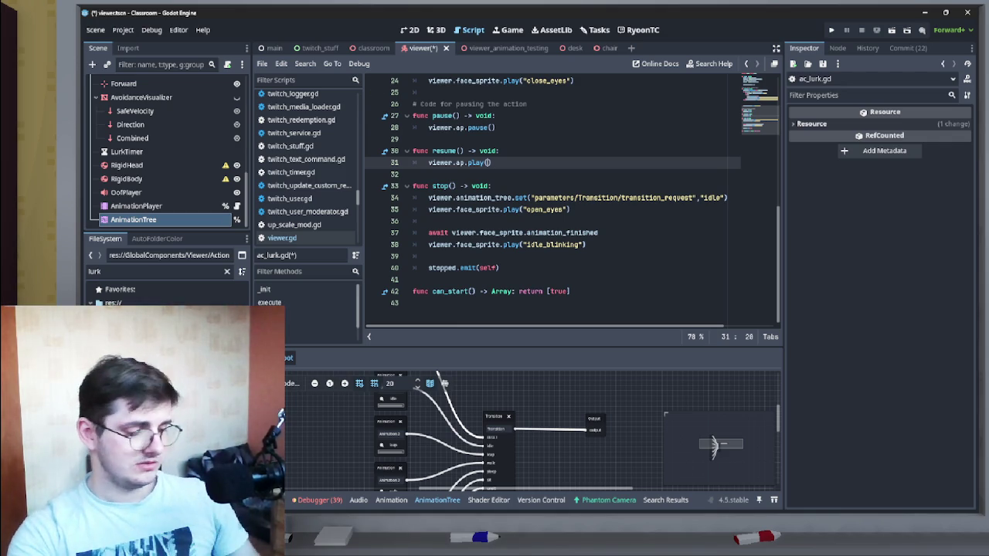
key(ctrl+s)
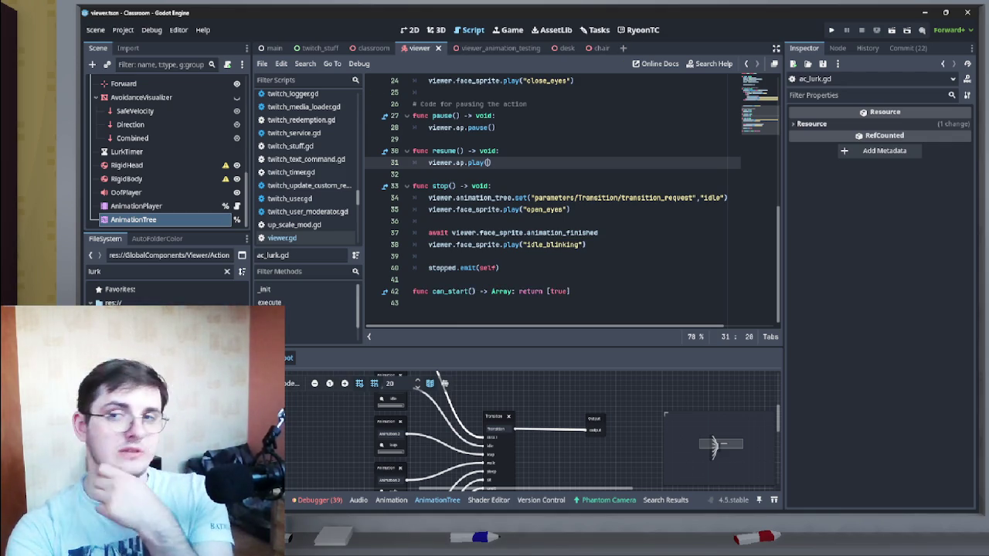
Step: Open the Lurk command's connected handler in viewer_commands.gd from the twitch_stuff scene
click(317, 48)
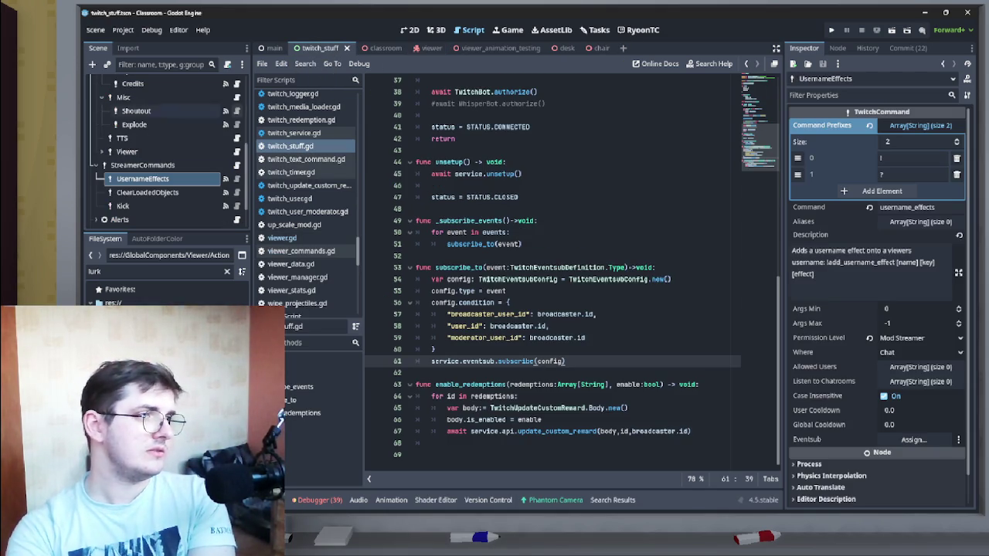
click(109, 151)
click(129, 166)
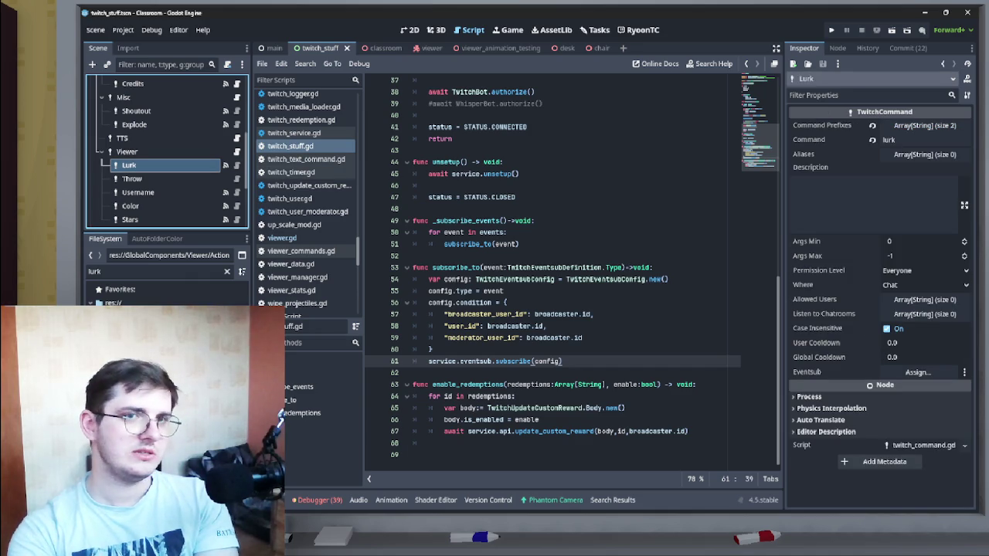
click(837, 48)
double_click(873, 125)
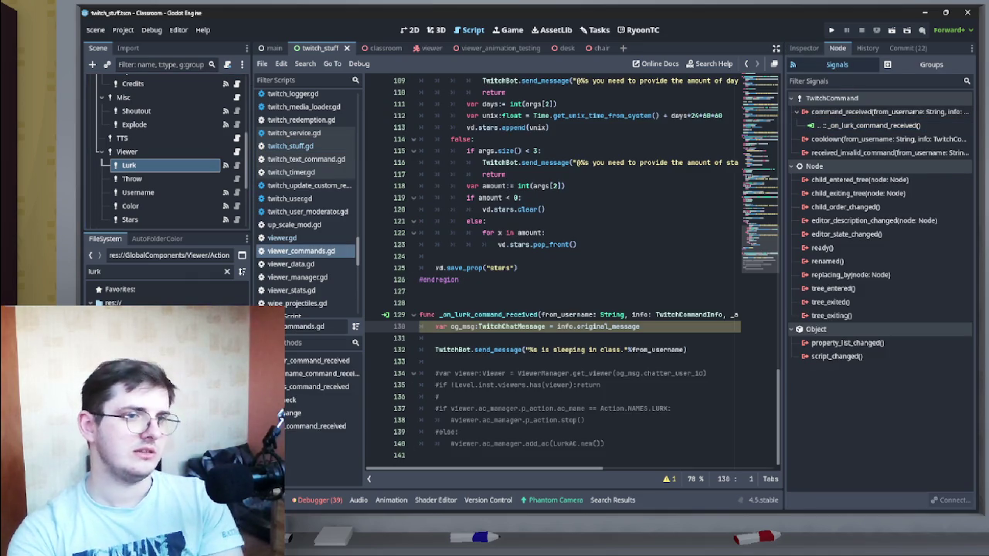
click(432, 360)
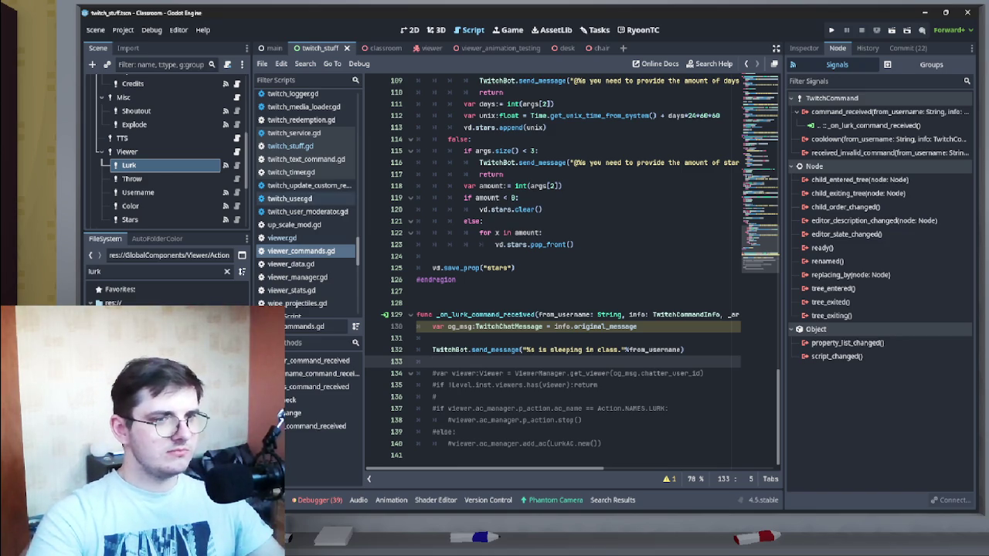
scroll(572, 309, up, 3)
Step: Start typing the Lurk command's Description in the Inspector, beginning with "W"
click(803, 48)
click(837, 48)
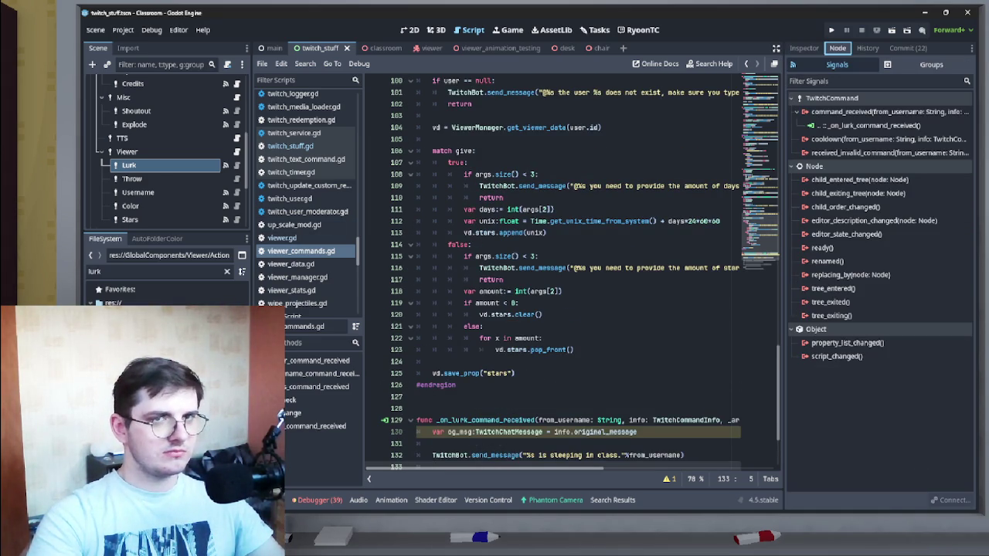
click(804, 47)
click(873, 202)
text(W)
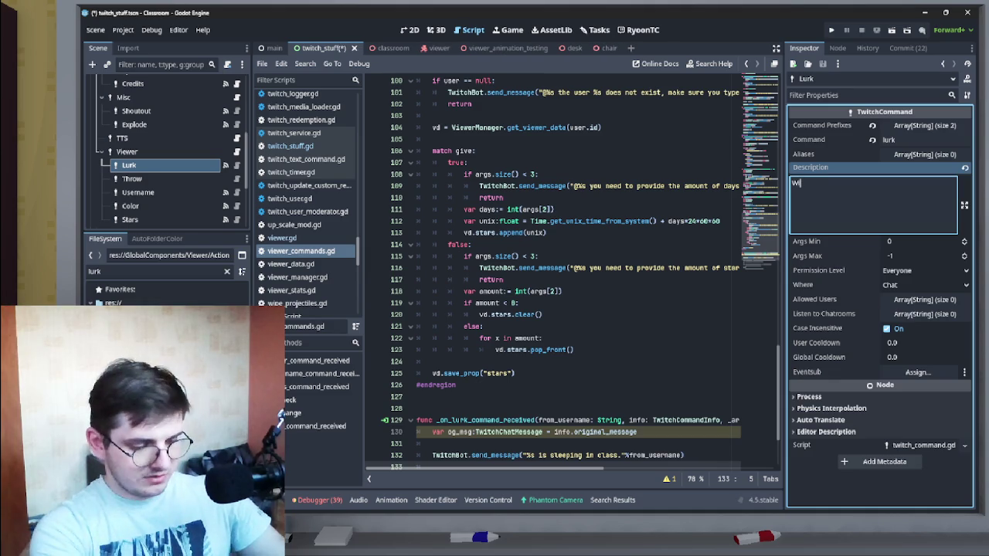
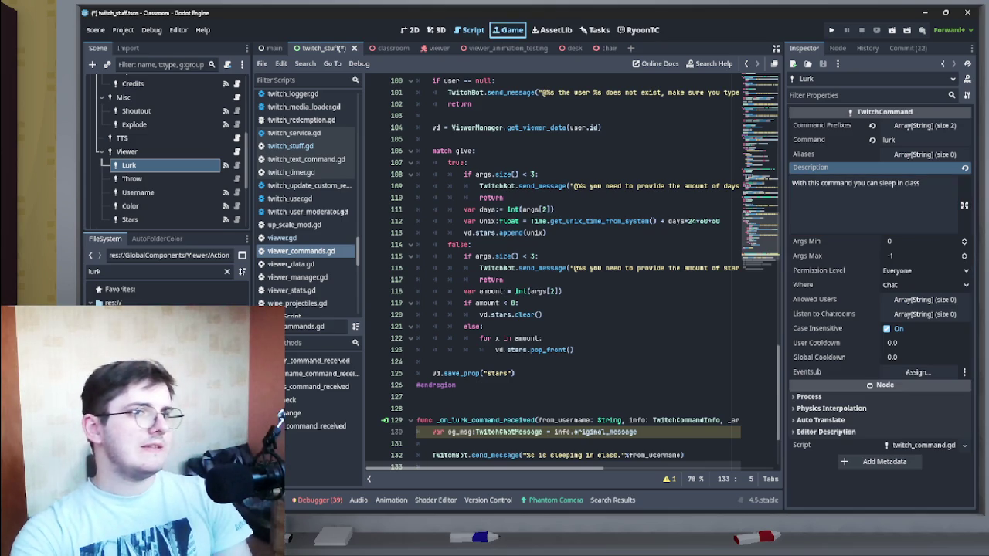
Step: Glance at the game view, then return to ac_lurk.gd scrolled to its top
click(511, 29)
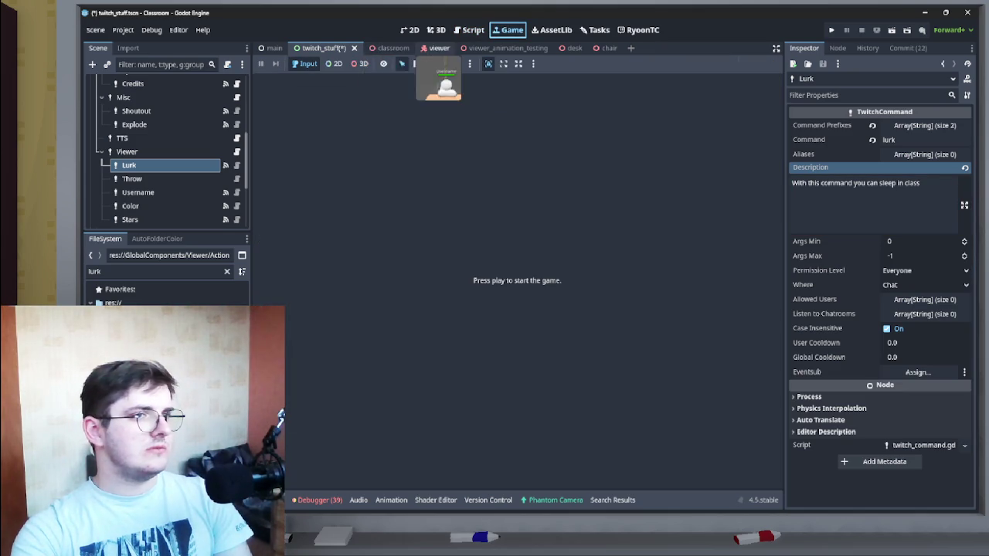
key(ctrl+F3)
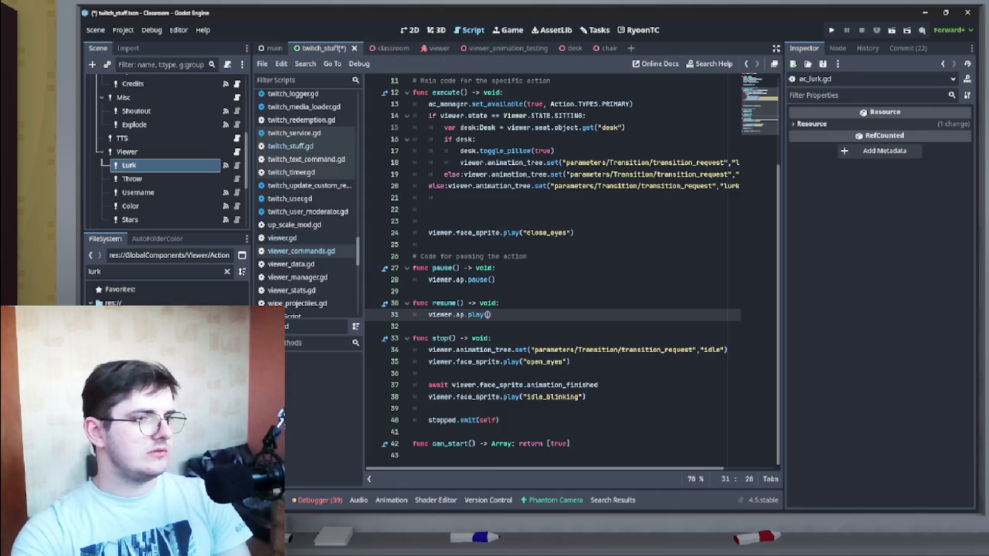
scroll(572, 270, up, 3)
scroll(572, 270, down, 2)
scroll(572, 271, up, 2)
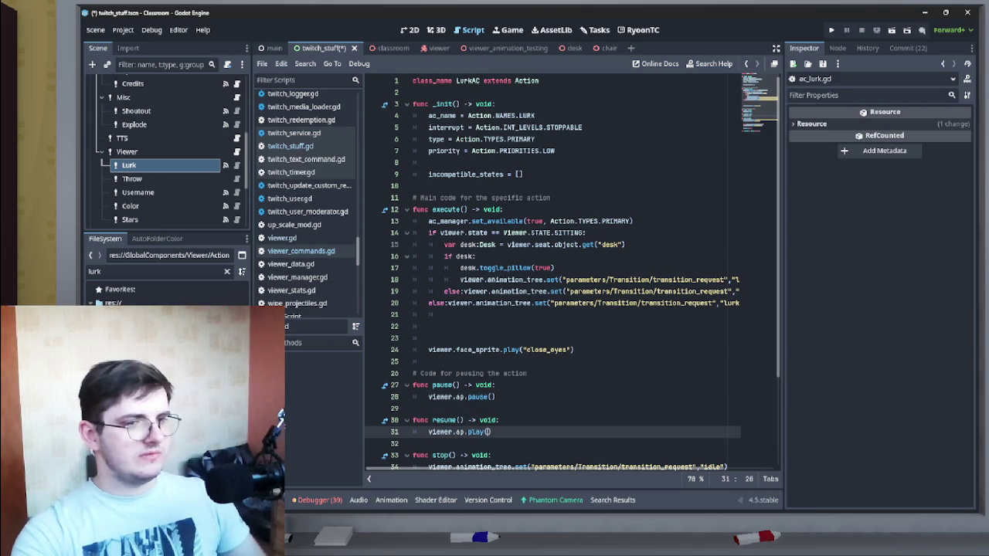
Step: Place the caret on empty line 22 of ac_lurk.gd, then bring up the viewer scene
click(429, 326)
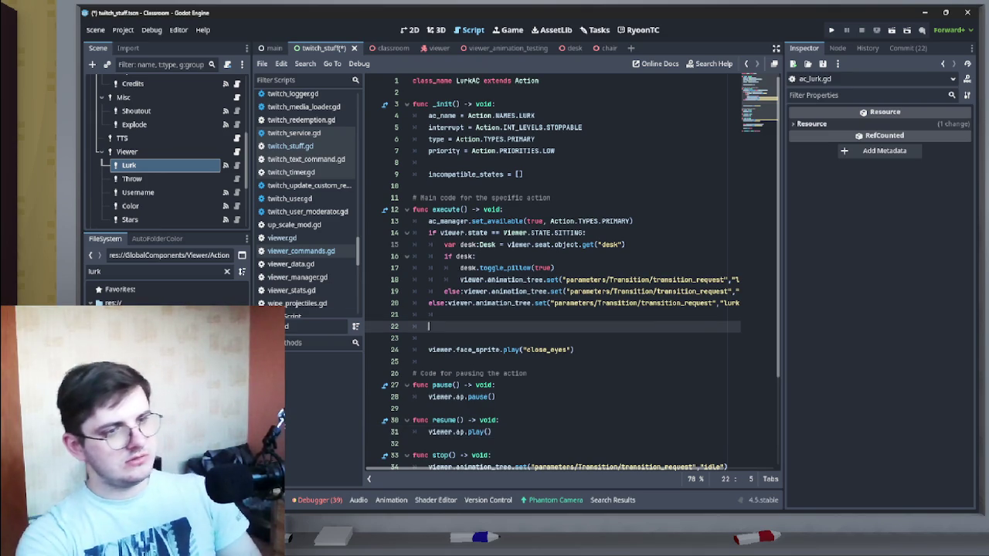
click(444, 315)
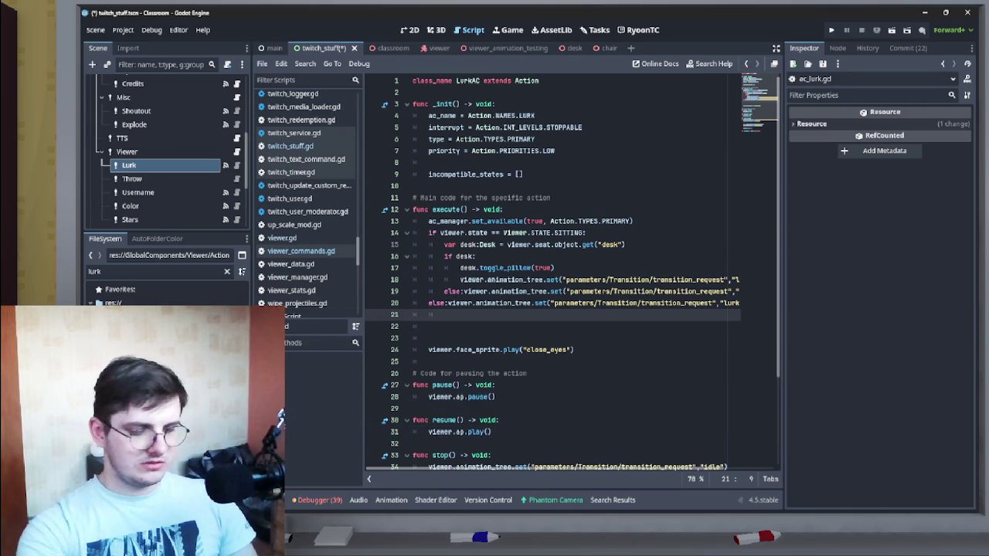
click(429, 326)
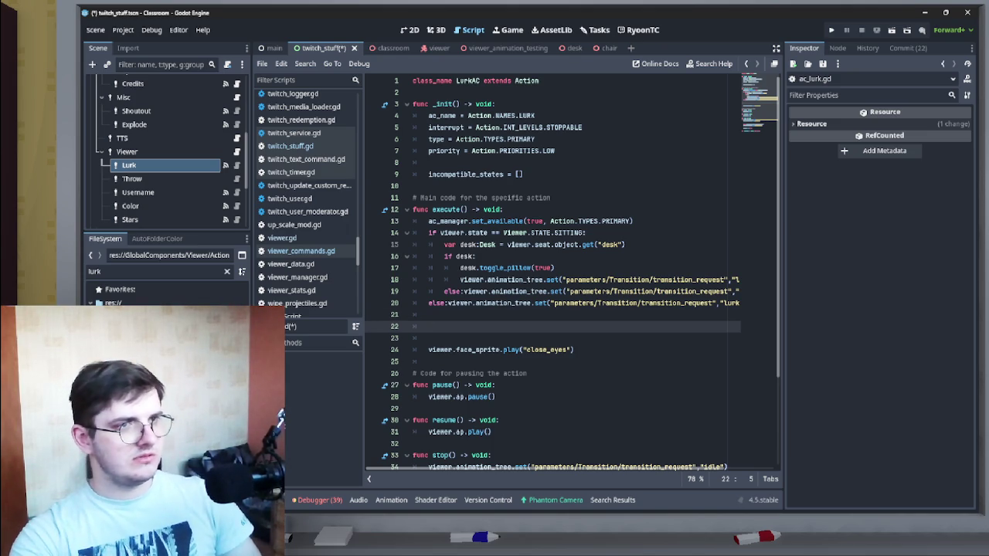
click(439, 48)
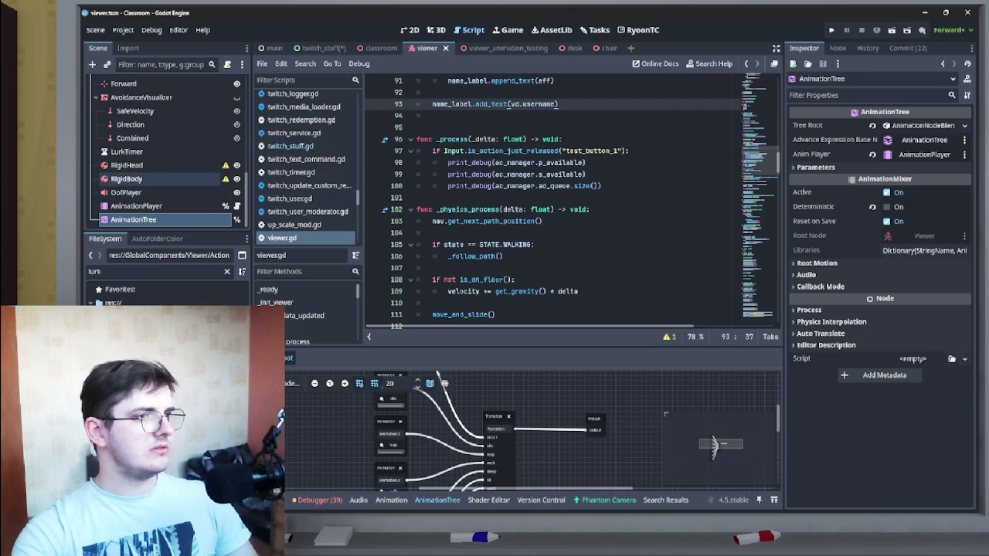
Step: Check the Info node's Modulate colour without changing it, then go back to twitch_stuff
scroll(155, 185, up, 5)
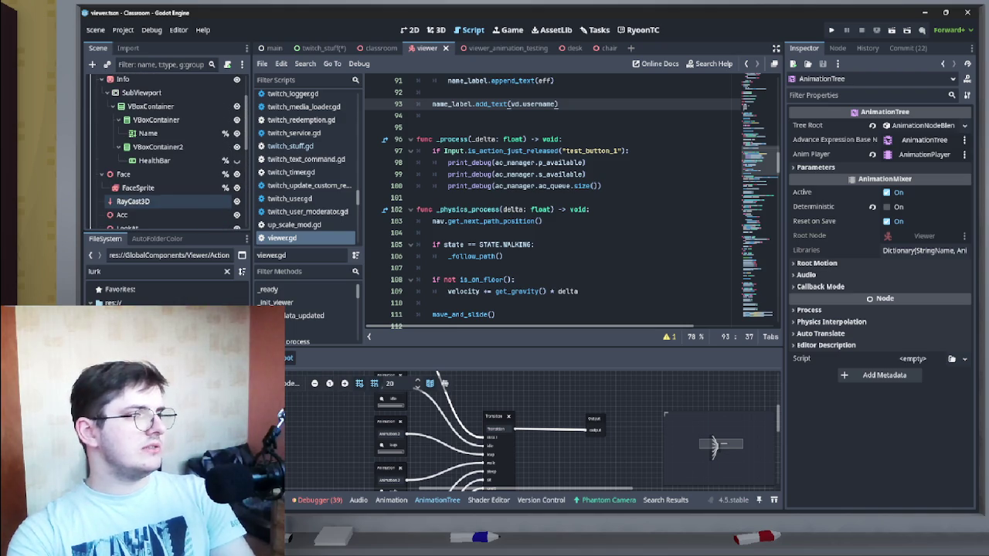
click(123, 79)
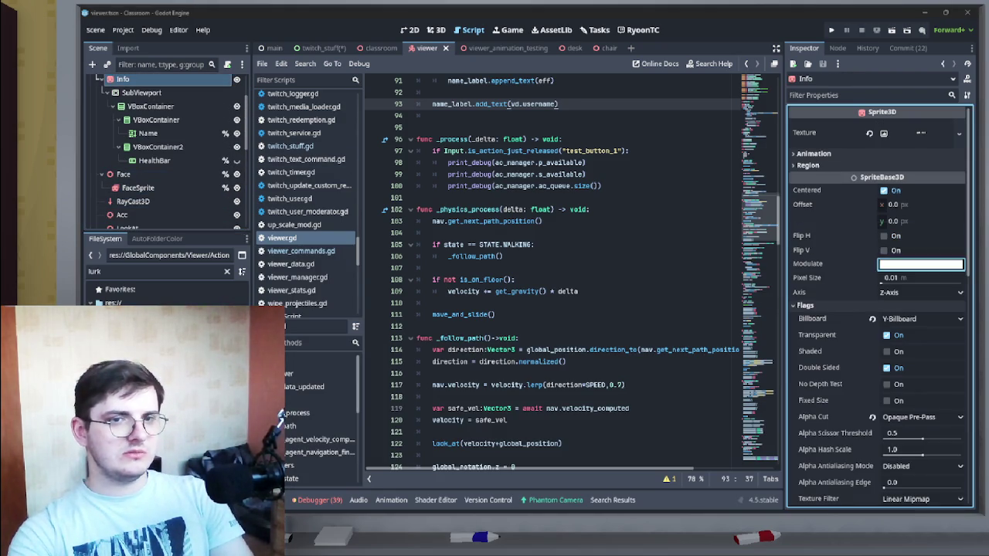
click(921, 263)
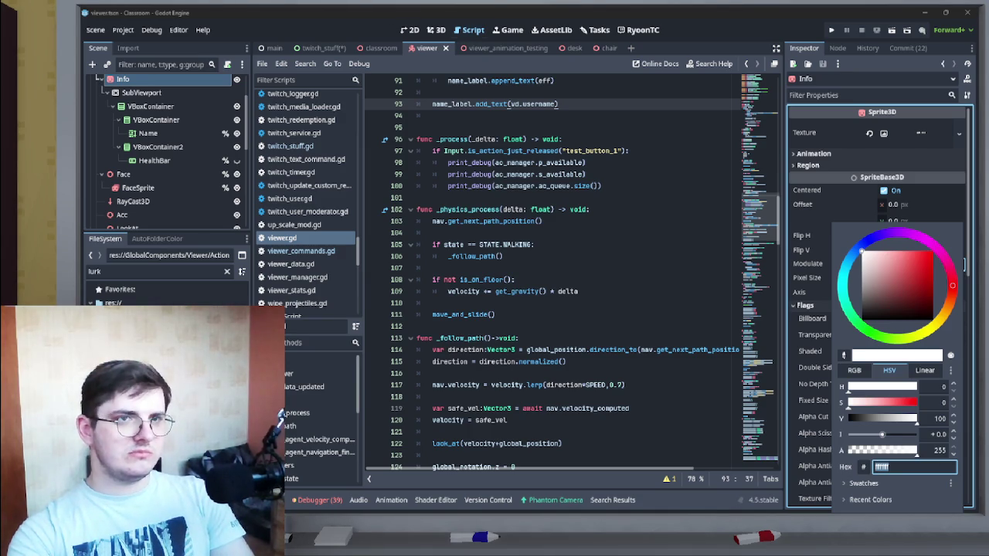
key(Escape)
click(321, 48)
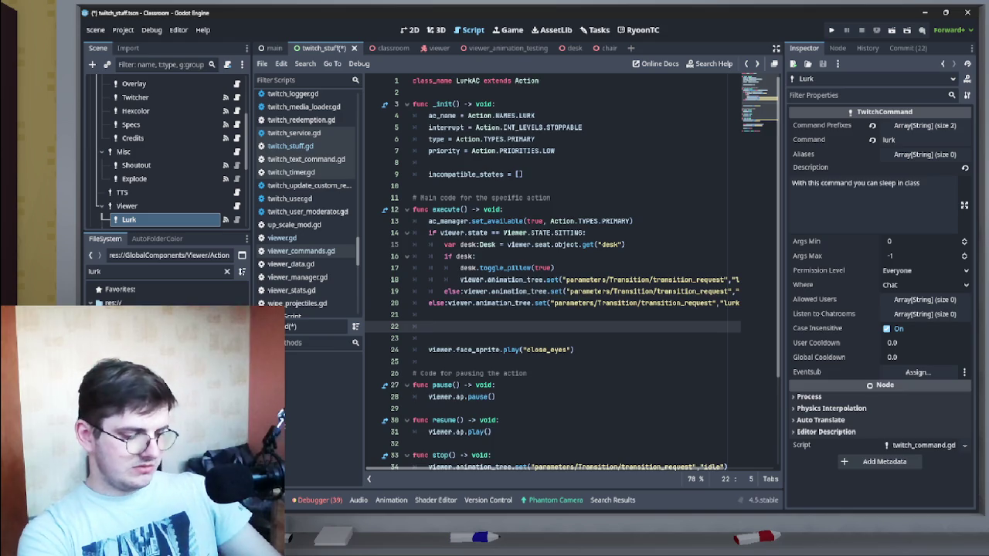
Step: Save the scene and start a 'viewer.' line on line 22 to browse viewer members
key(ctrl+a)
key(ctrl+s)
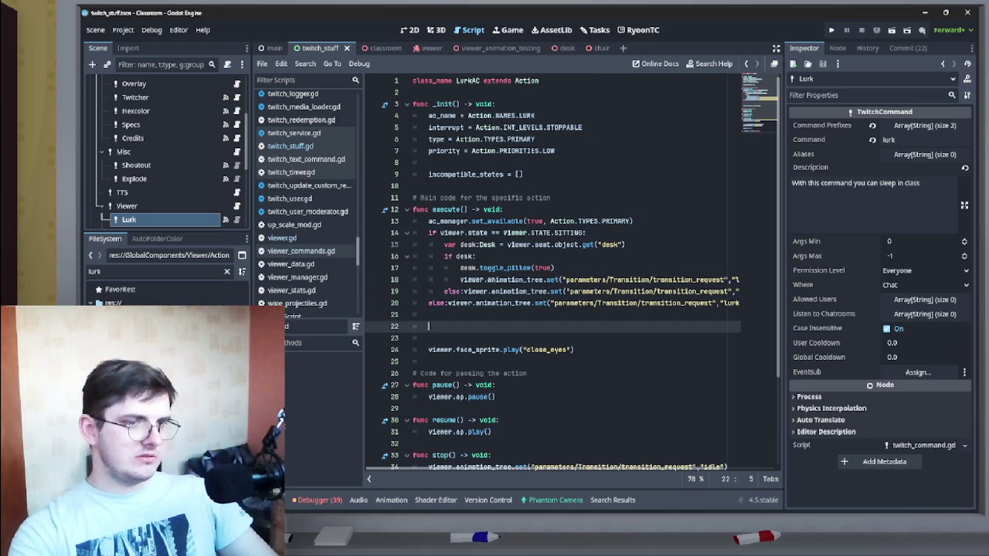
text(iewer.)
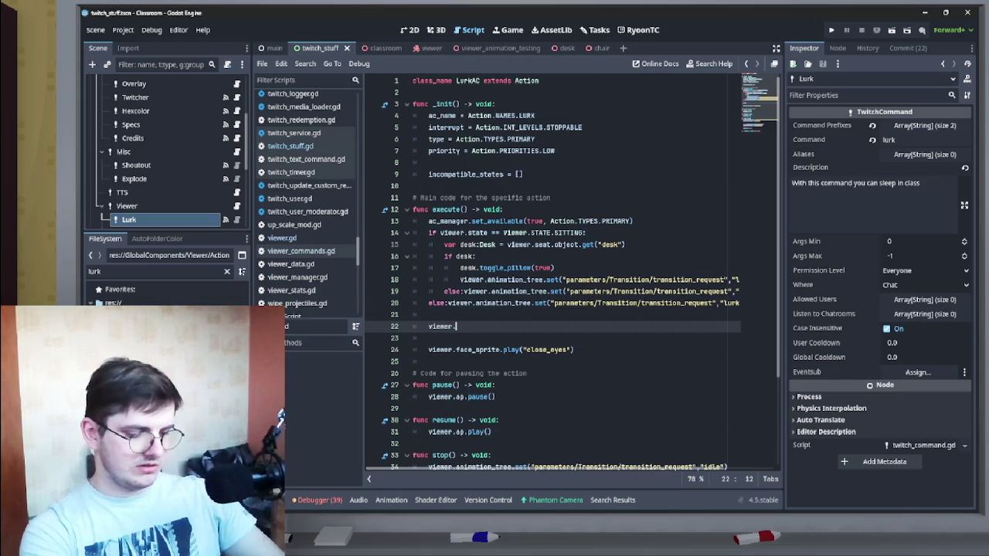
text(info)
key(BackSpace)
key(BackSpace)
key(BackSpace)
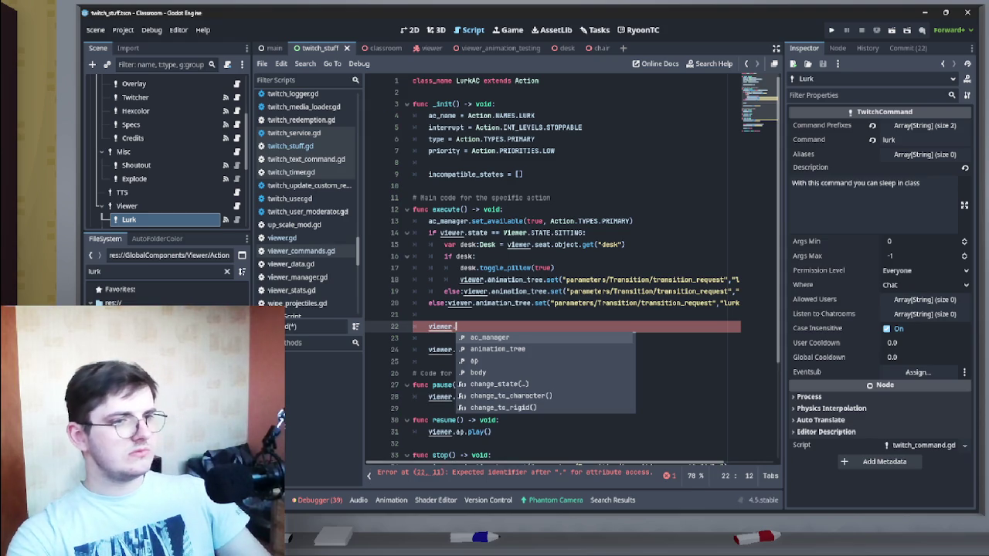
scroll(154, 146, up, 5)
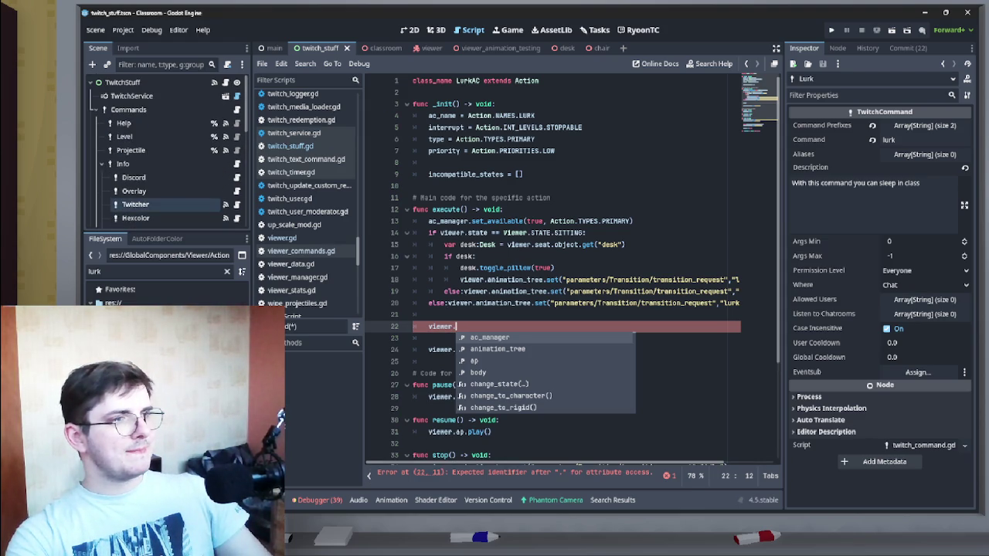
click(431, 48)
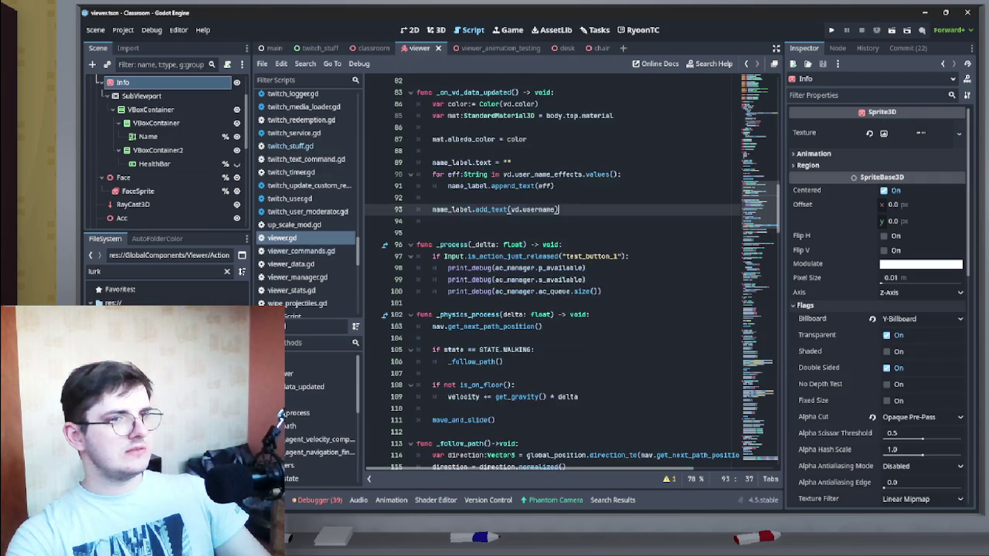
Step: Look over viewer.gd's exported properties, selecting the head_collider name on line 21
drag(777, 185, 777, 77)
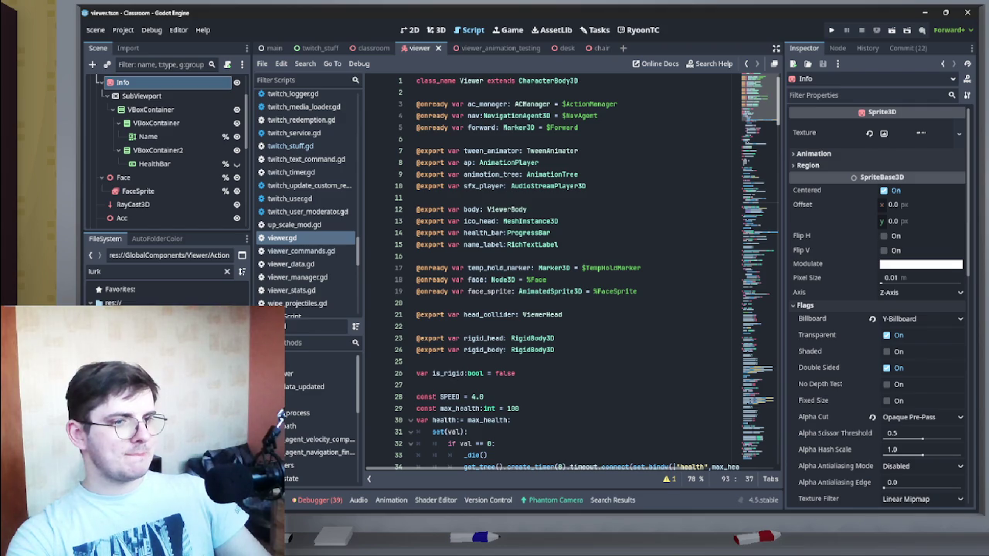
scroll(572, 270, down, 7)
scroll(571, 270, up, 7)
scroll(162, 155, up, 2)
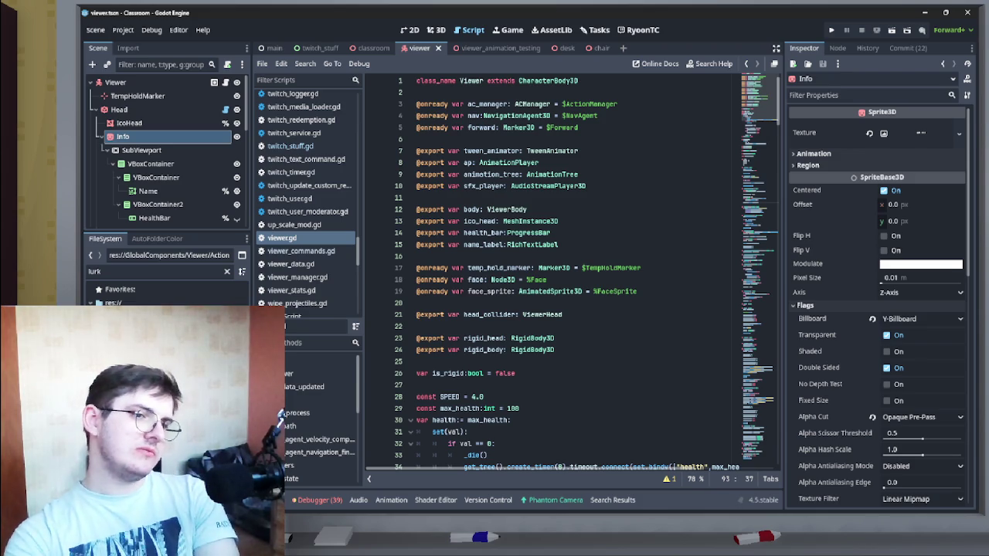
click(516, 315)
key(ctrl+shift+Left)
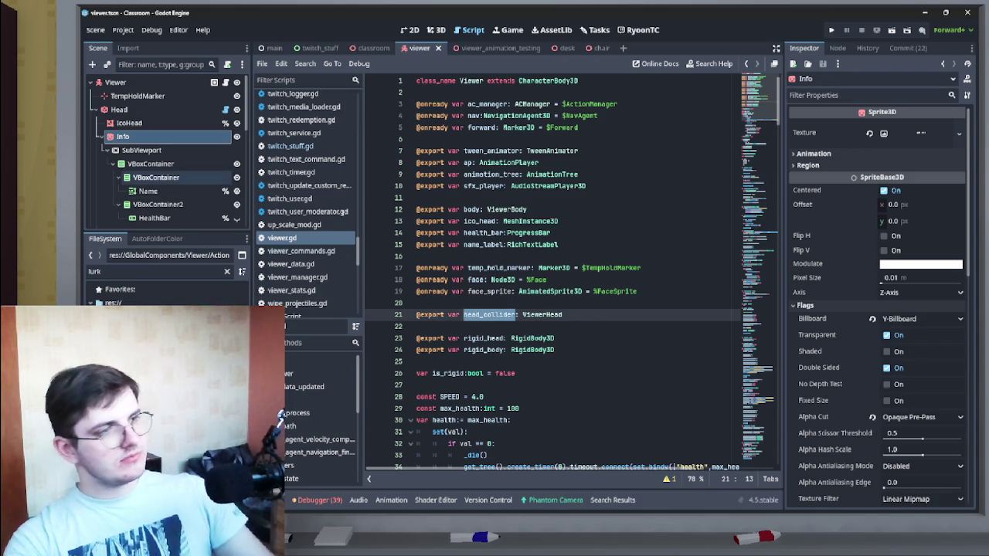
scroll(155, 176, down, 5)
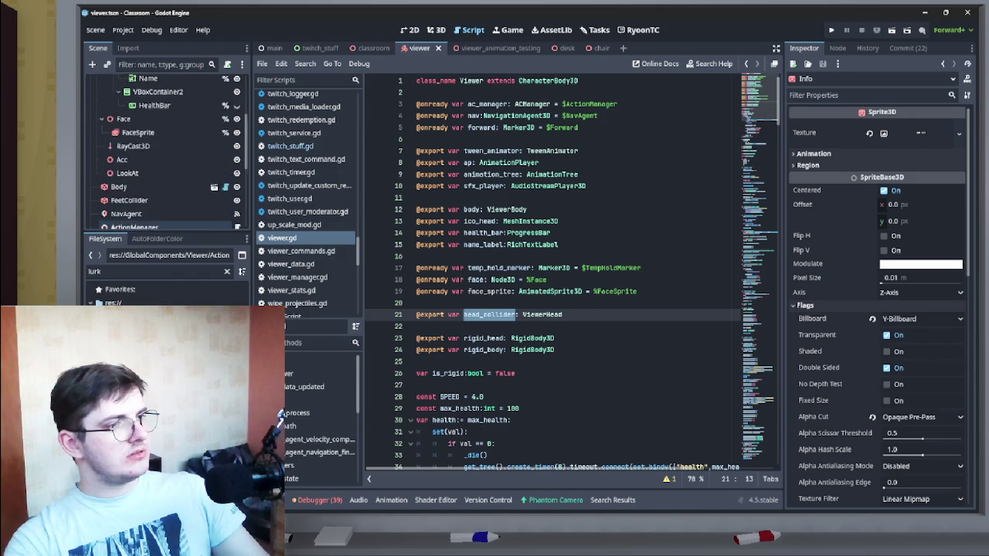
scroll(143, 170, up, 3)
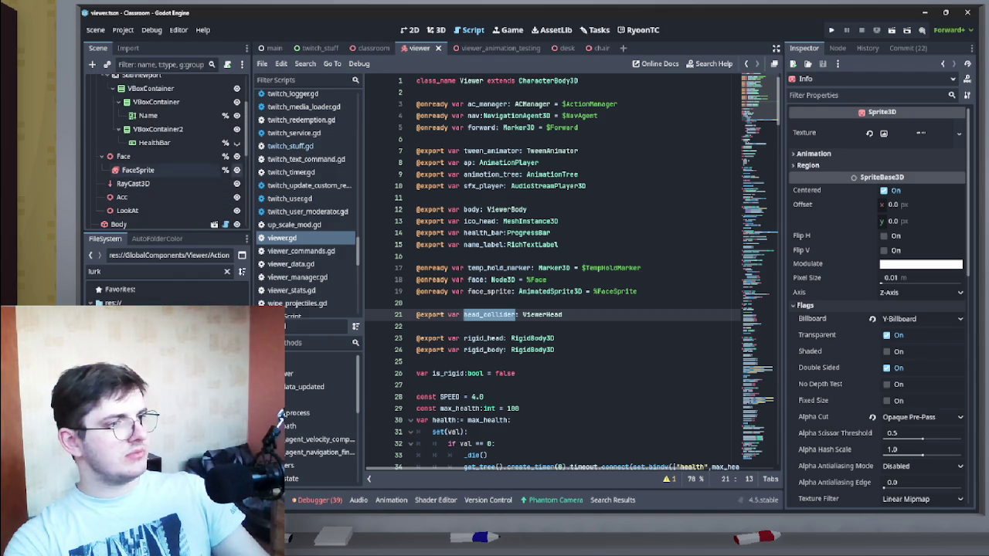
scroll(171, 191, up, 5)
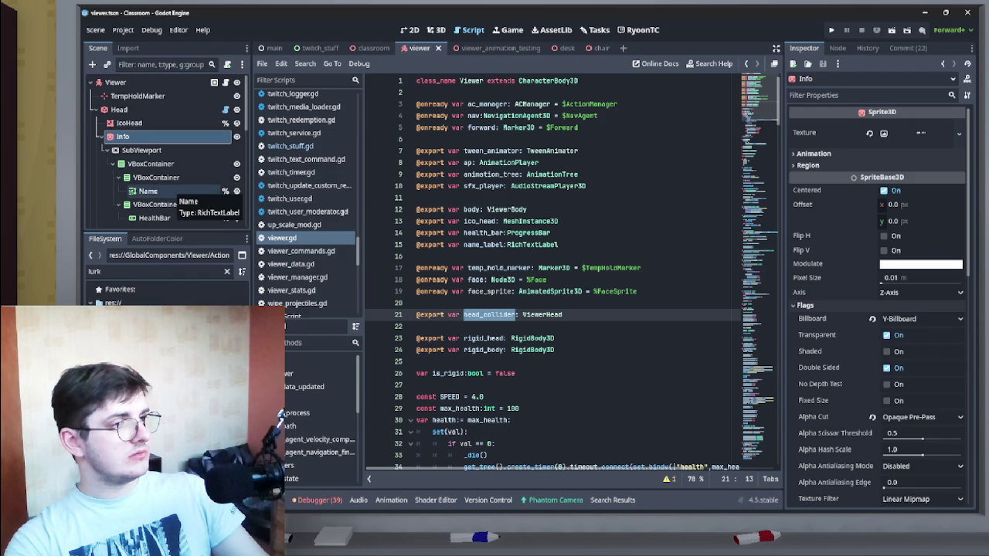
mouse_move(124, 136)
mouse_down()
mouse_move(138, 159)
mouse_move(154, 139)
mouse_move(169, 145)
mouse_move(176, 136)
mouse_up()
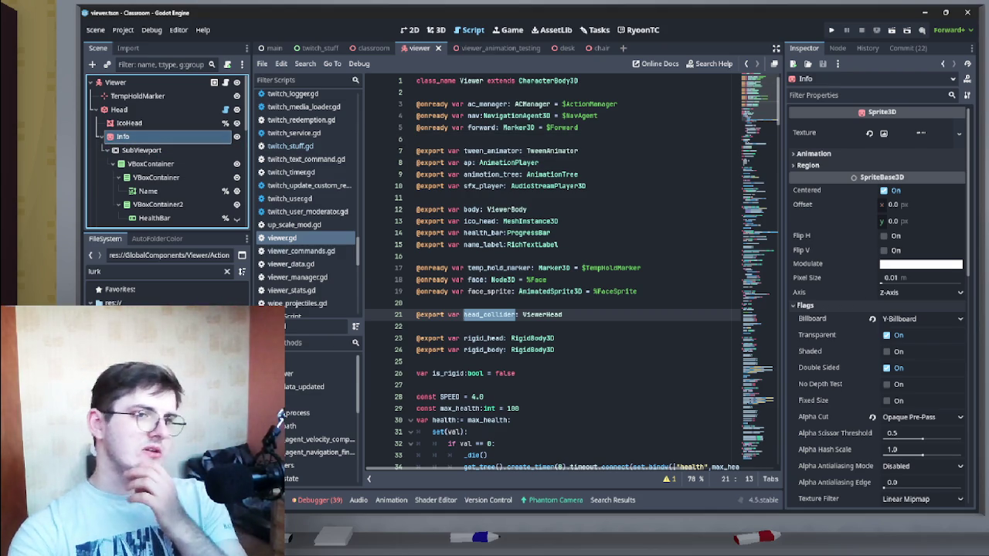
click(417, 256)
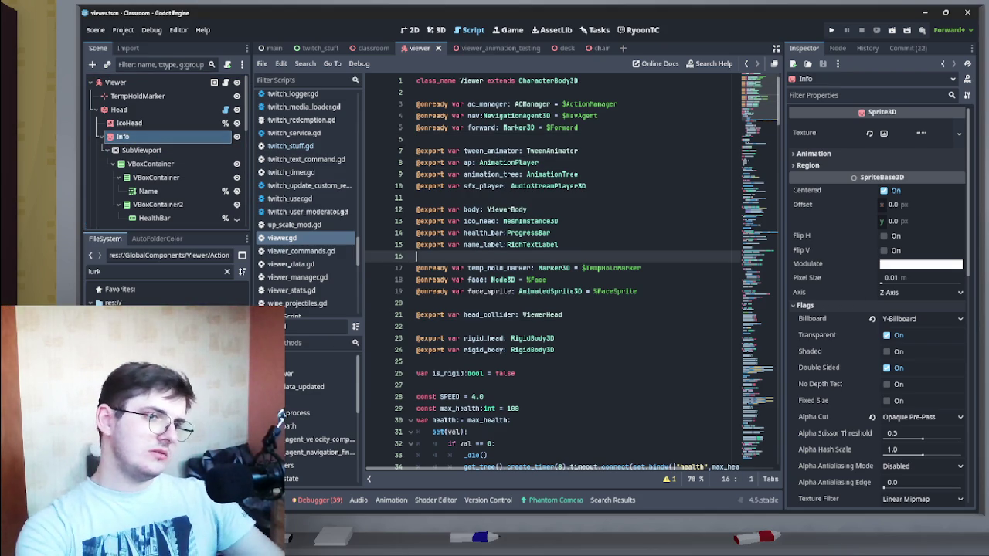
key(Return)
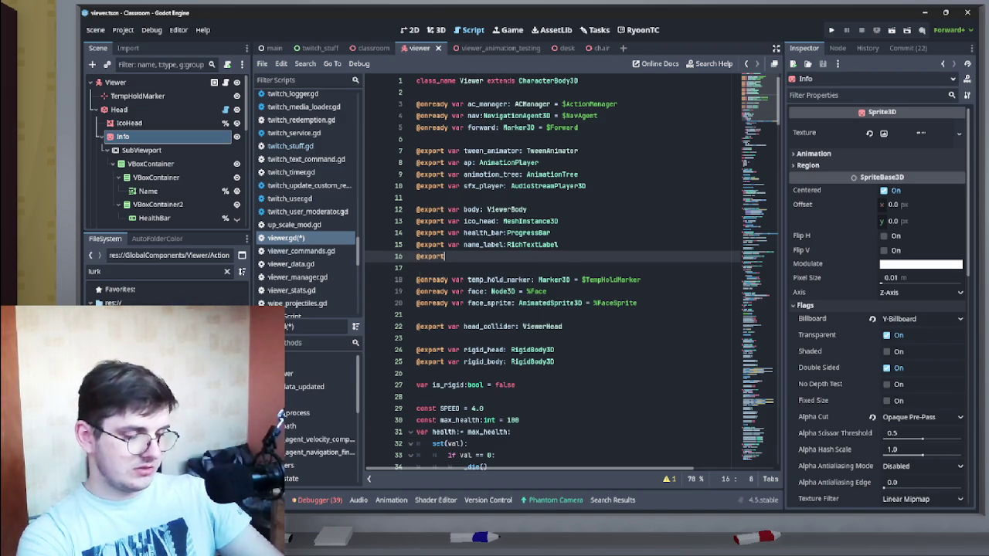
text(@export var )
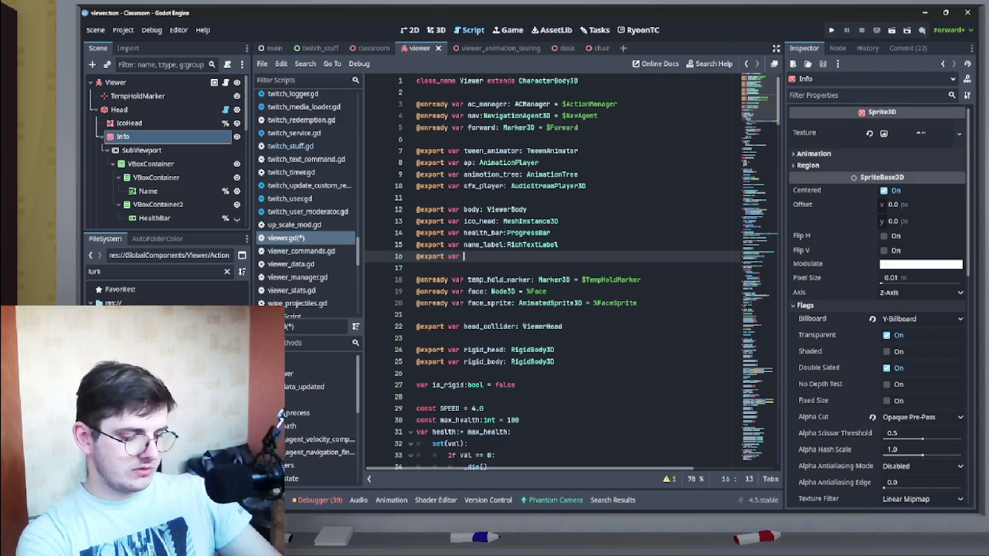
text(info:)
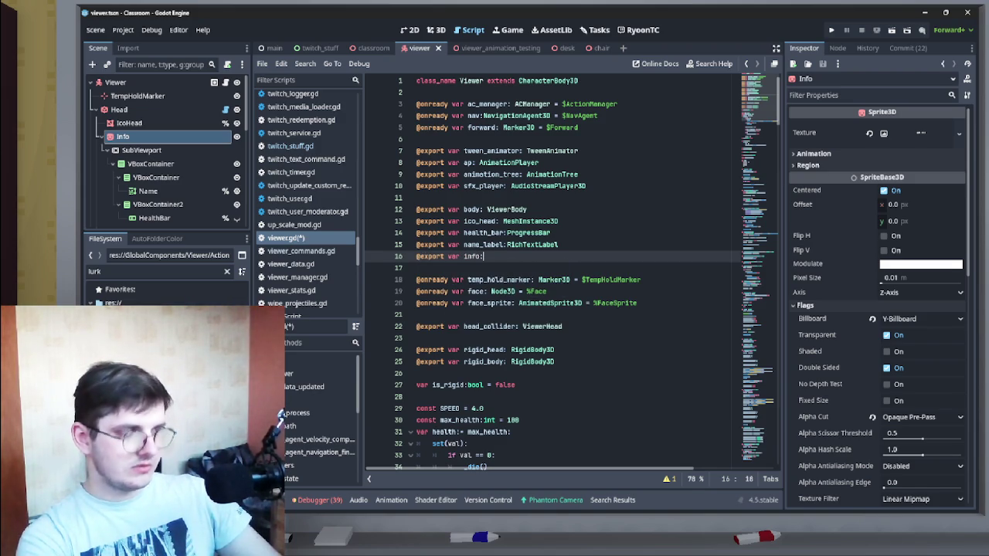
text(Spr)
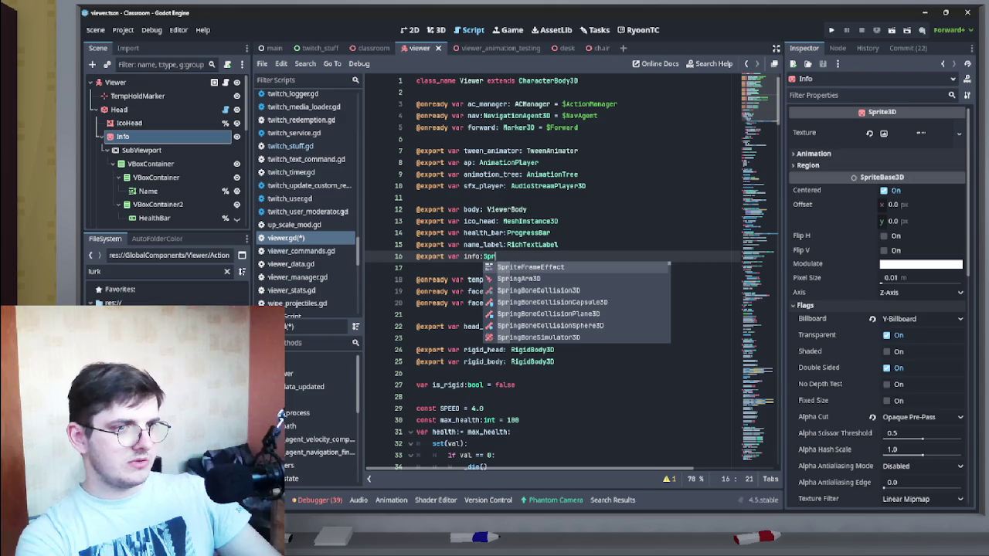
text(ite)
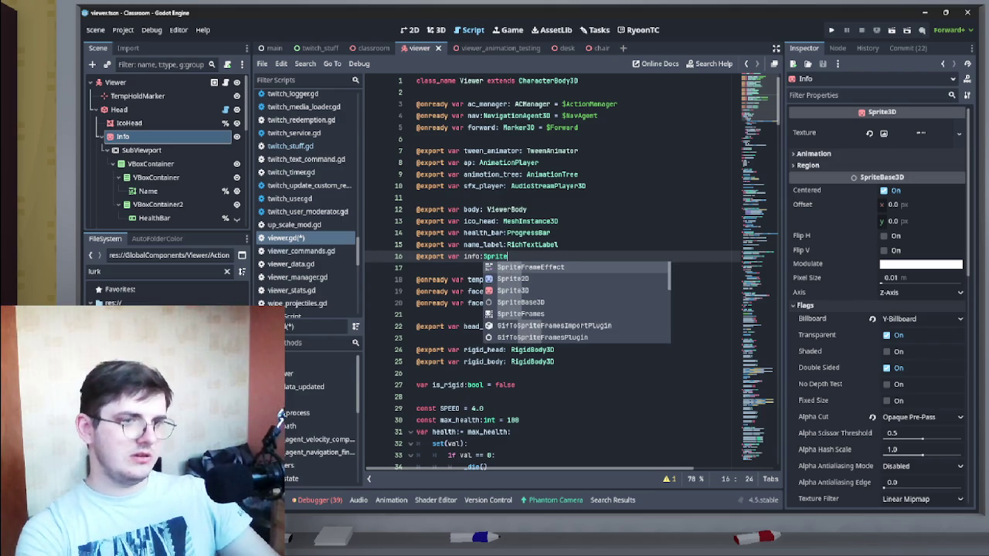
text(3D)
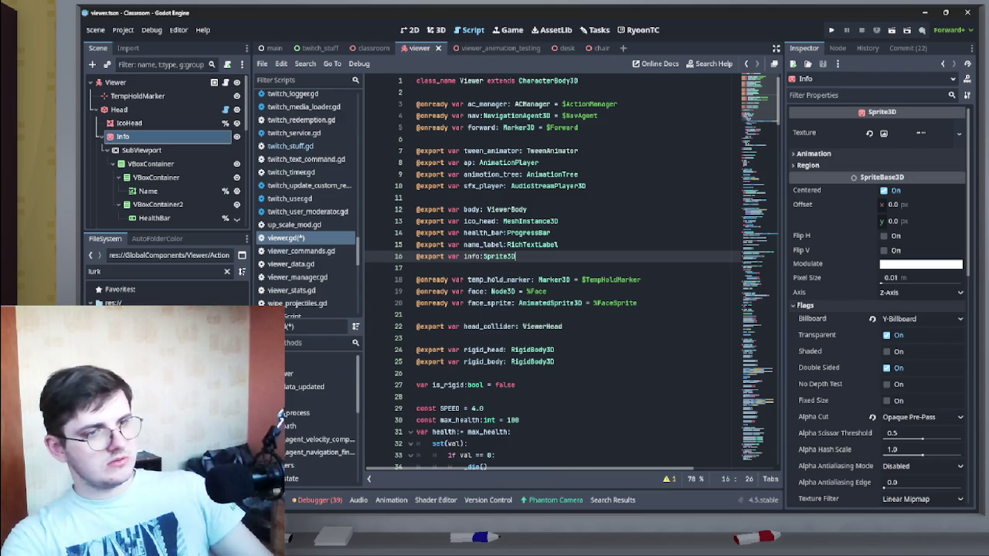
key(ctrl+s)
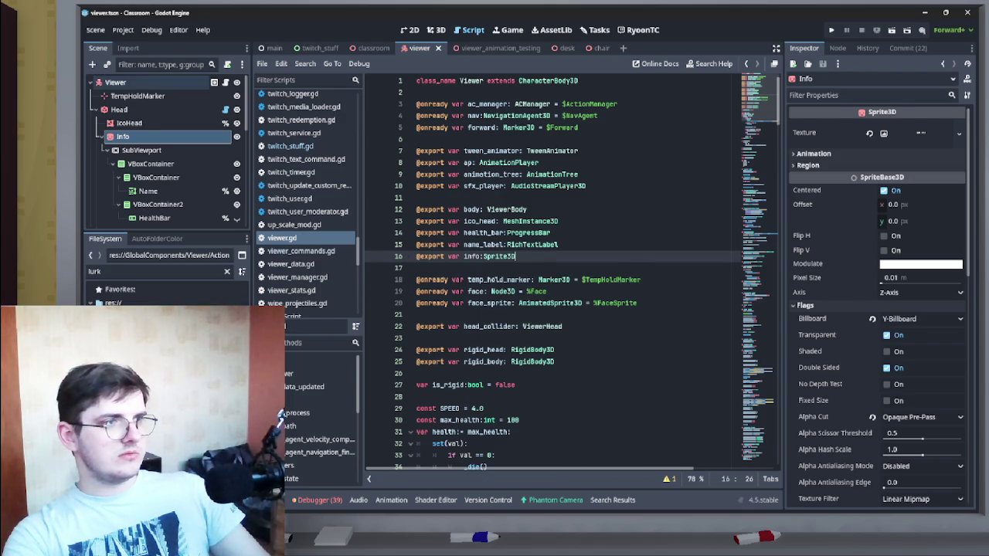
Step: Assign the Info node to the new info property, then return to the twitch_stuff scene
click(913, 241)
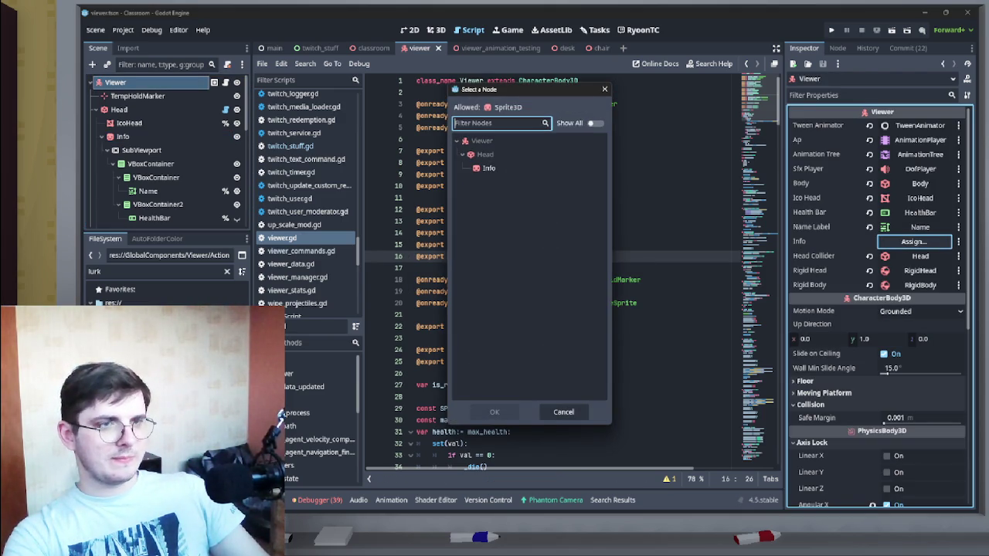
key(Return)
click(570, 151)
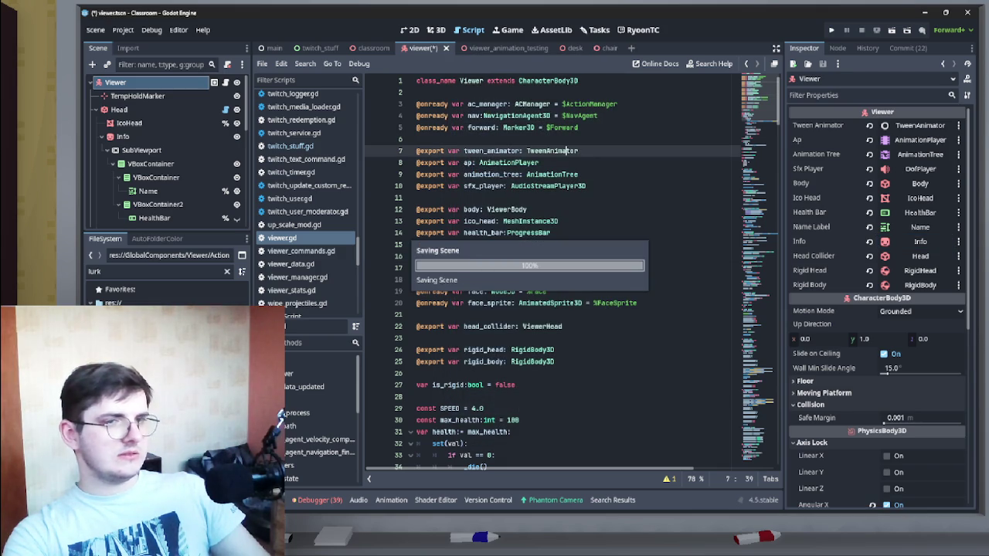
mouse_move(373, 49)
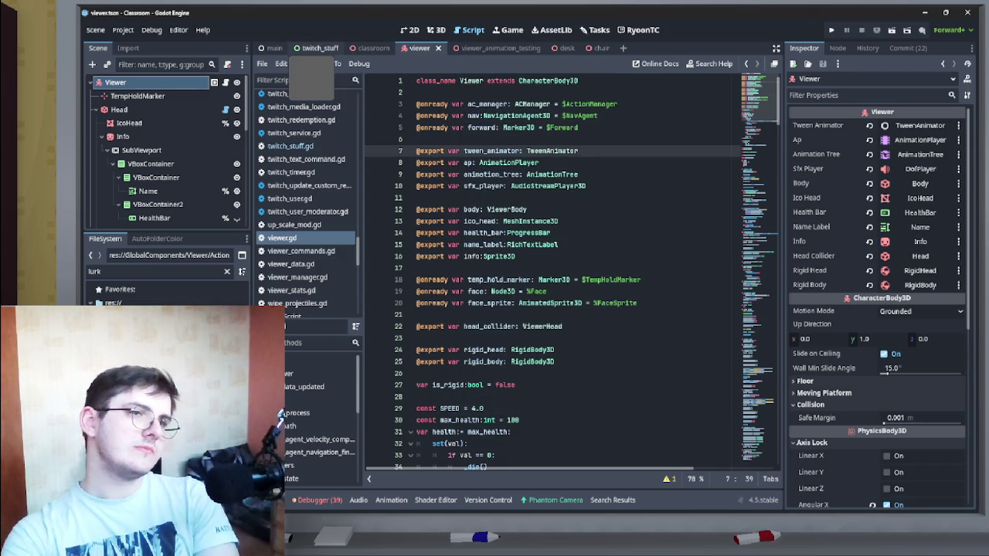
click(319, 48)
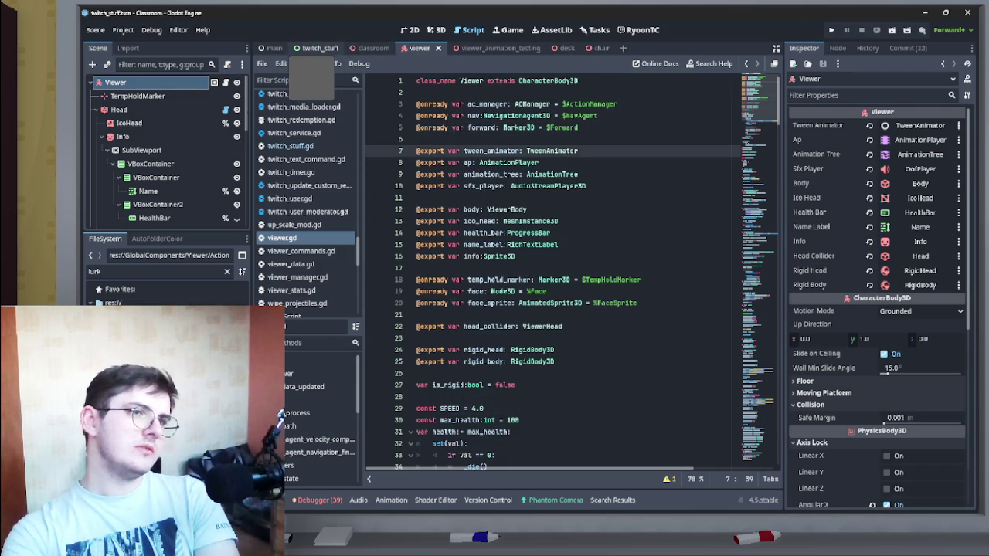
Step: In execute(), complete the line as 'viewer.info.modulate.a = 0.6'
key(alt+Left)
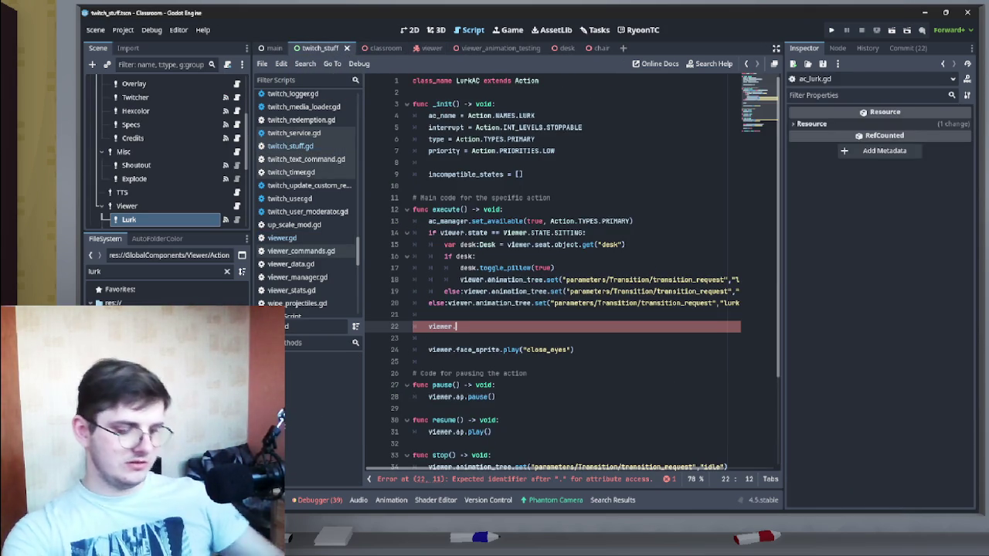
text(nfo)
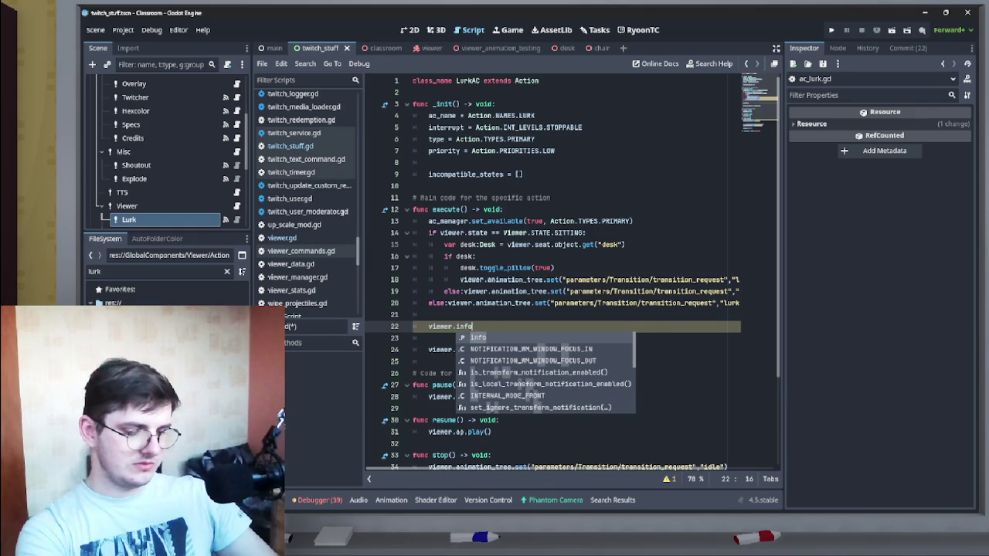
text(.mod)
key(Return)
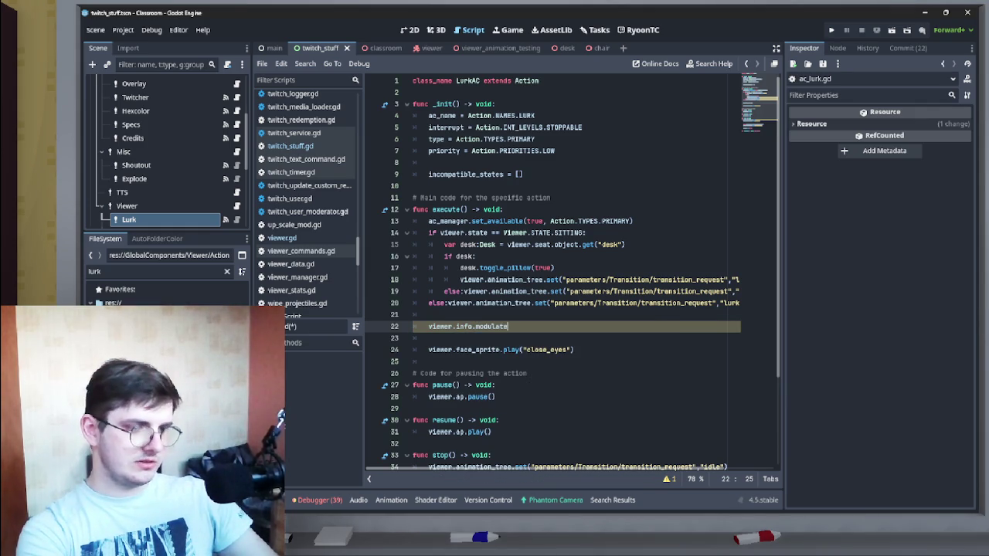
text(=)
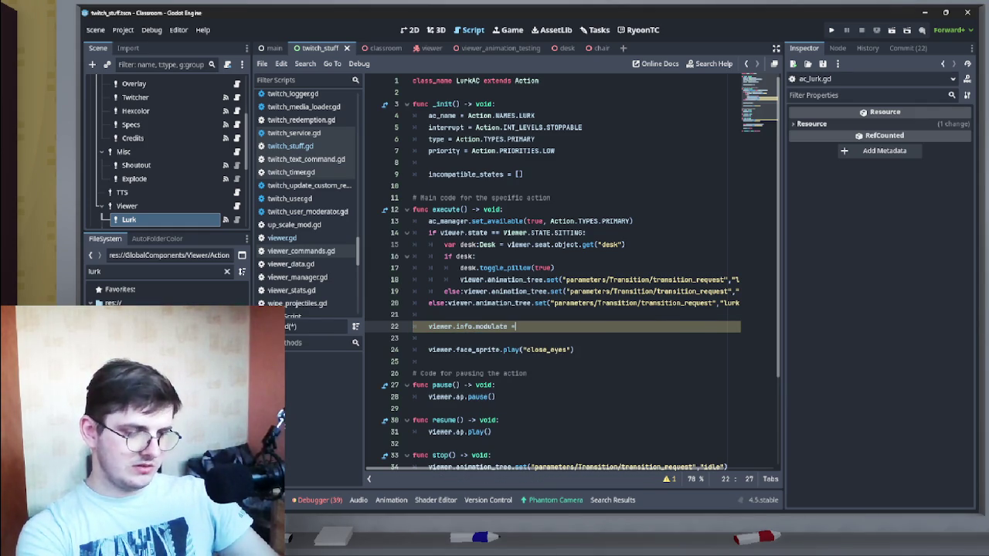
key(BackSpace)
key(BackSpace)
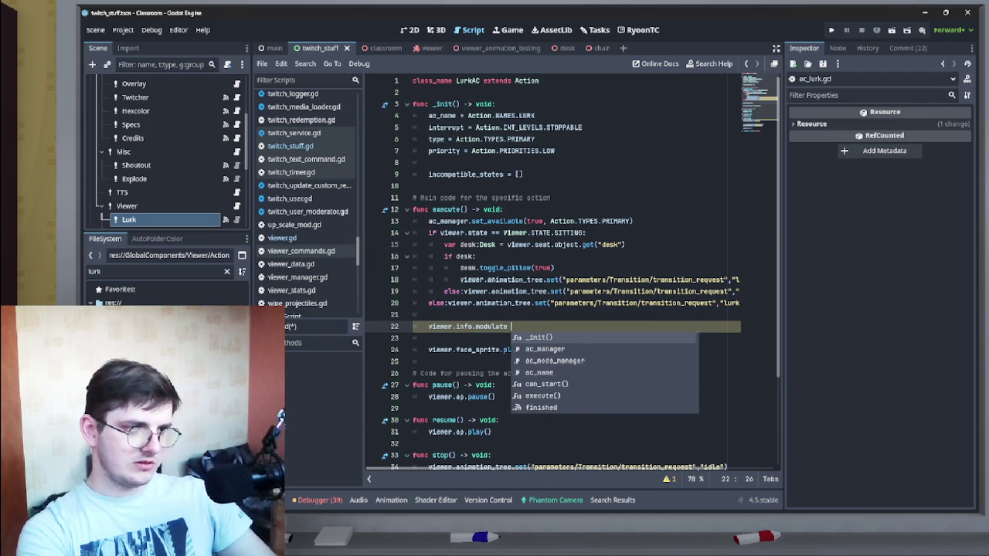
text(.)
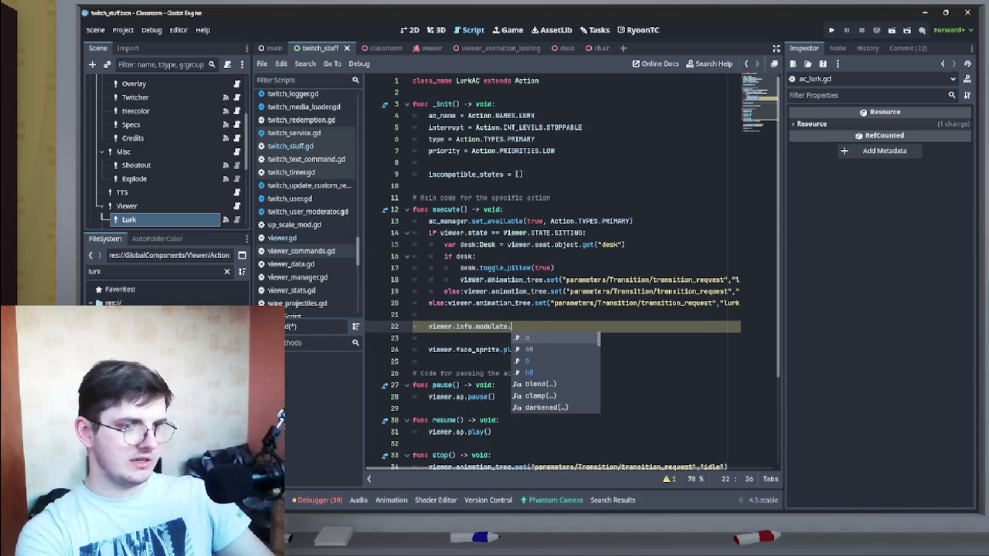
text(a )
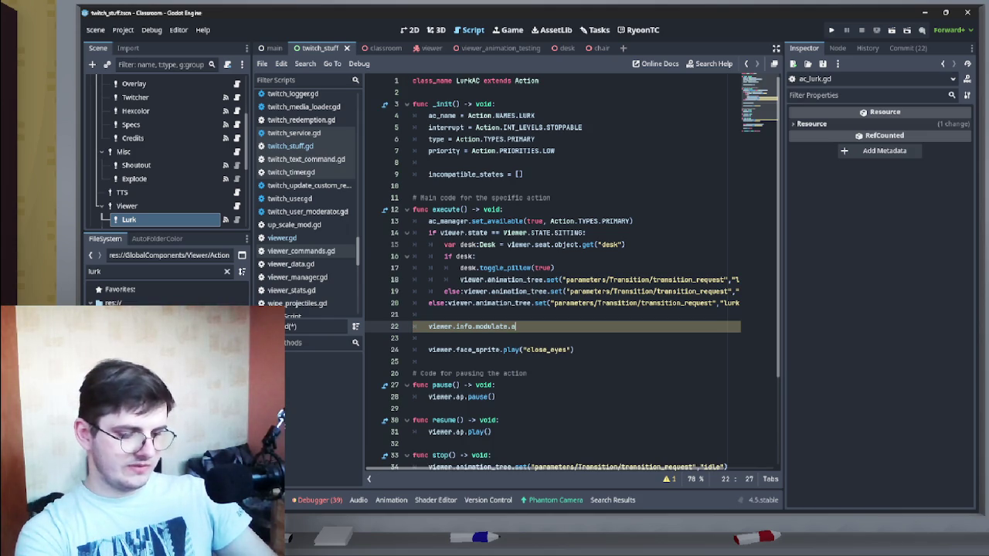
text(= 0)
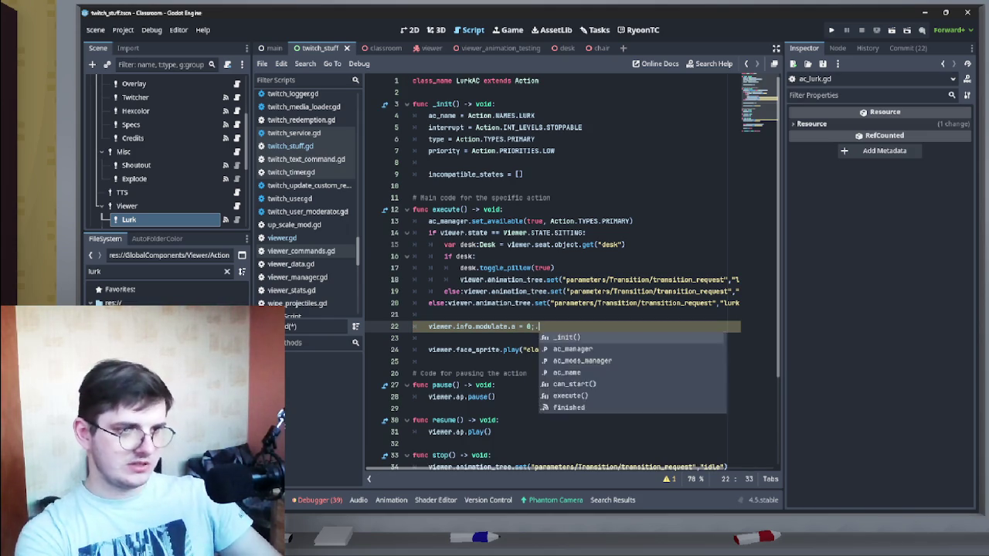
text(.6)
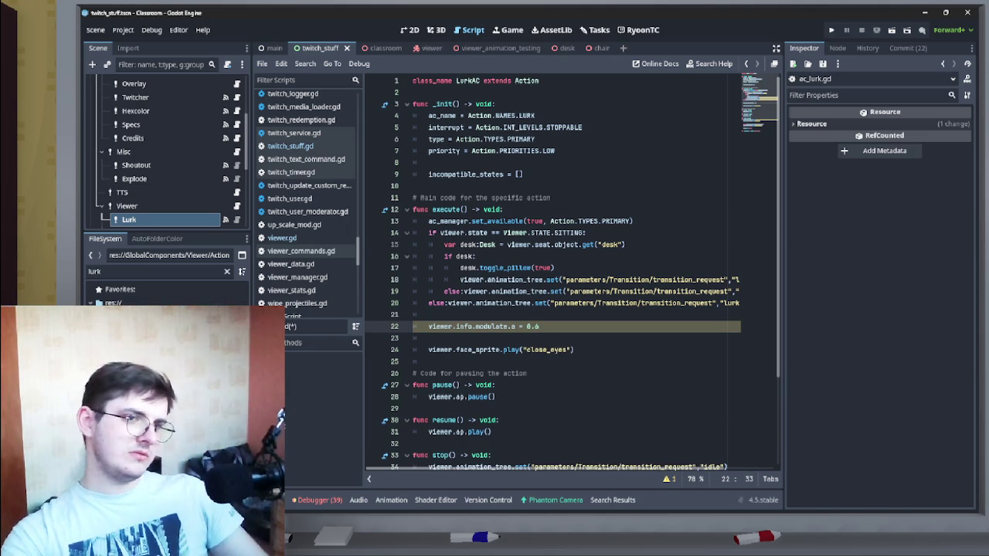
Step: Copy the opacity line into stop() and change its value to 1
drag(539, 326, 432, 326)
key(ctrl+c)
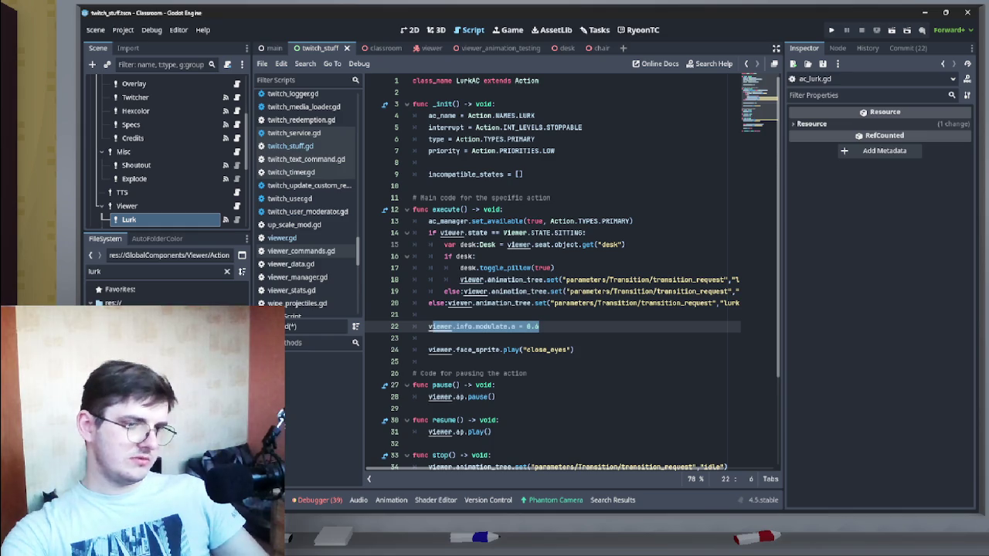
scroll(541, 309, down, 4)
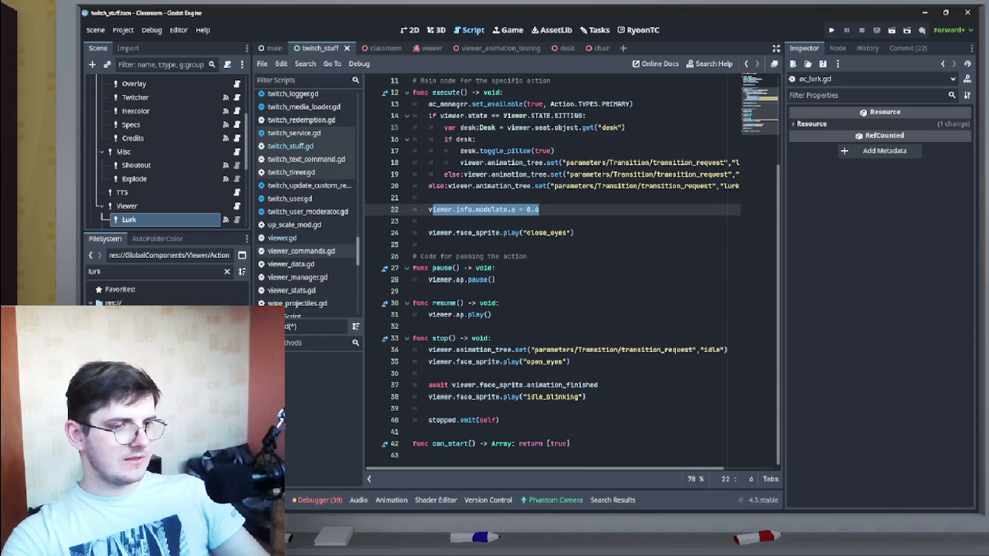
click(429, 408)
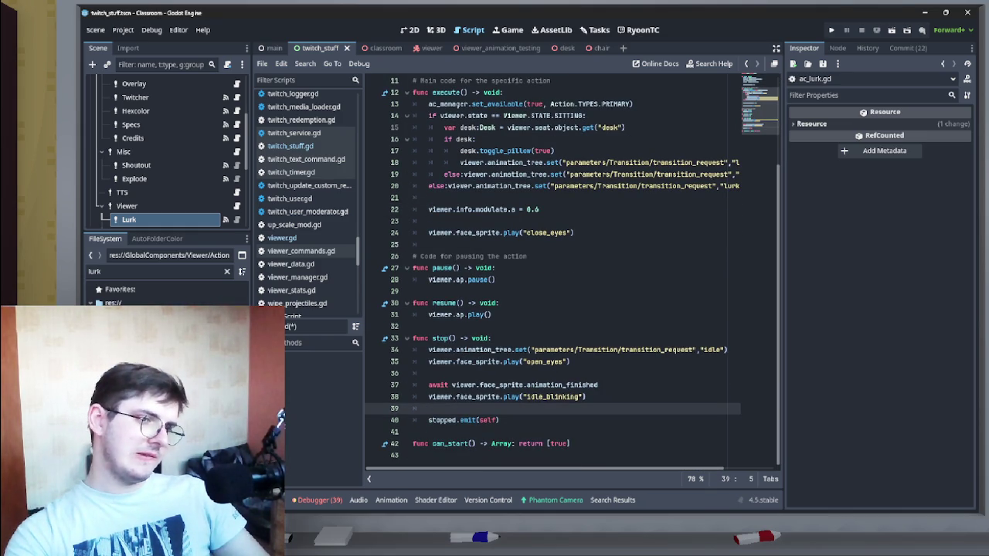
click(428, 349)
key(Return)
click(429, 337)
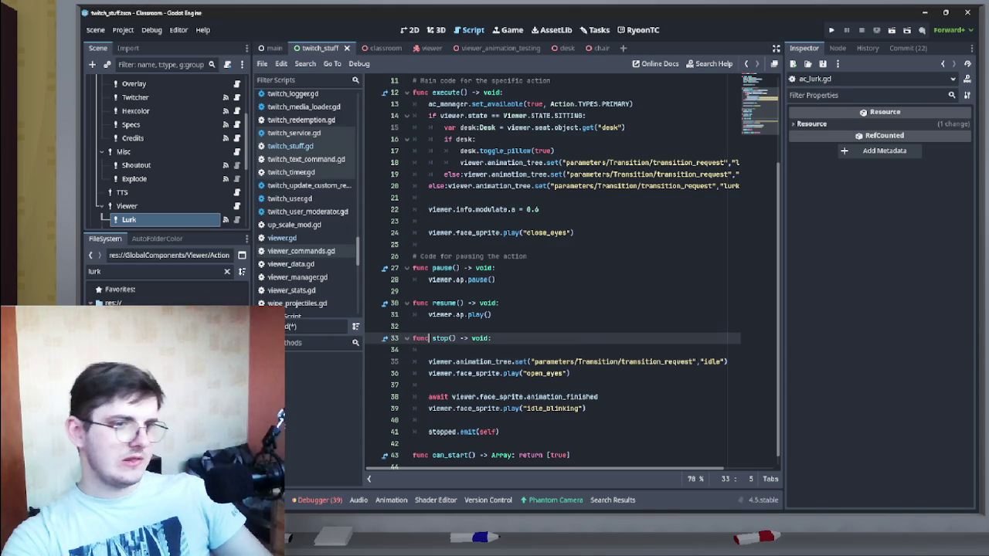
key(Down)
key(ctrl+v)
key(BackSpace)
key(BackSpace)
key(BackSpace)
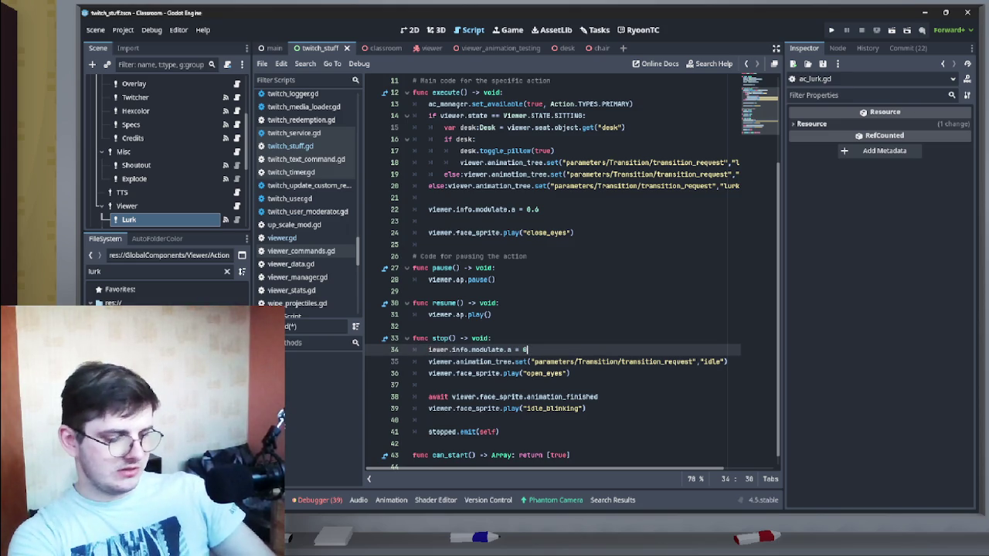
text(1)
key(Return)
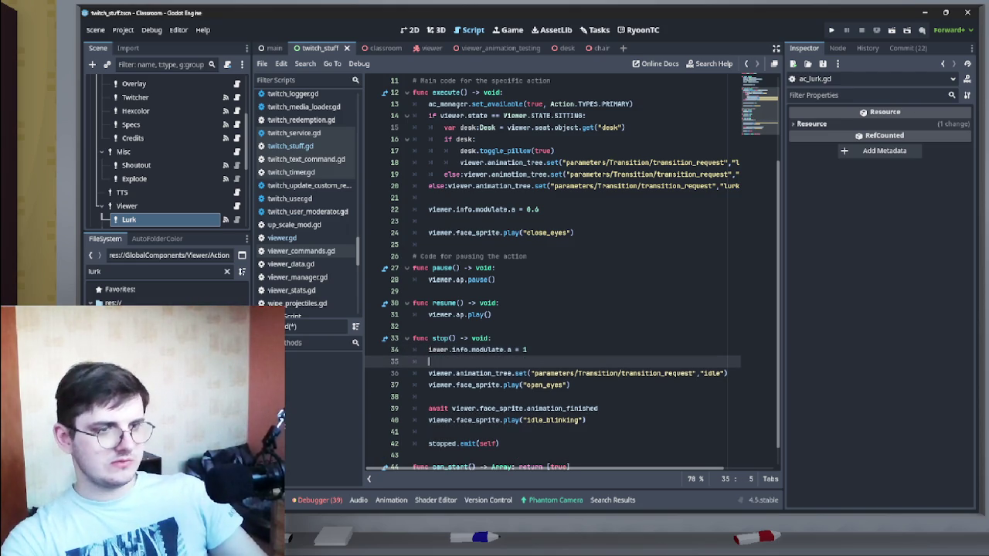
Step: Fix the truncated 'iewer' to 'viewer' and save ac_lurk.gd
click(413, 326)
click(429, 349)
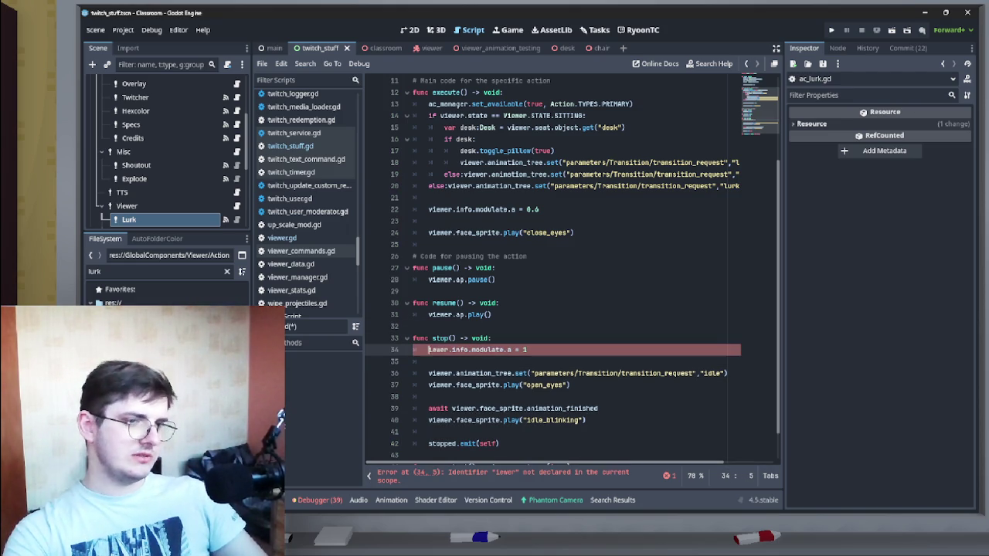
text(v)
click(413, 326)
key(ctrl+s)
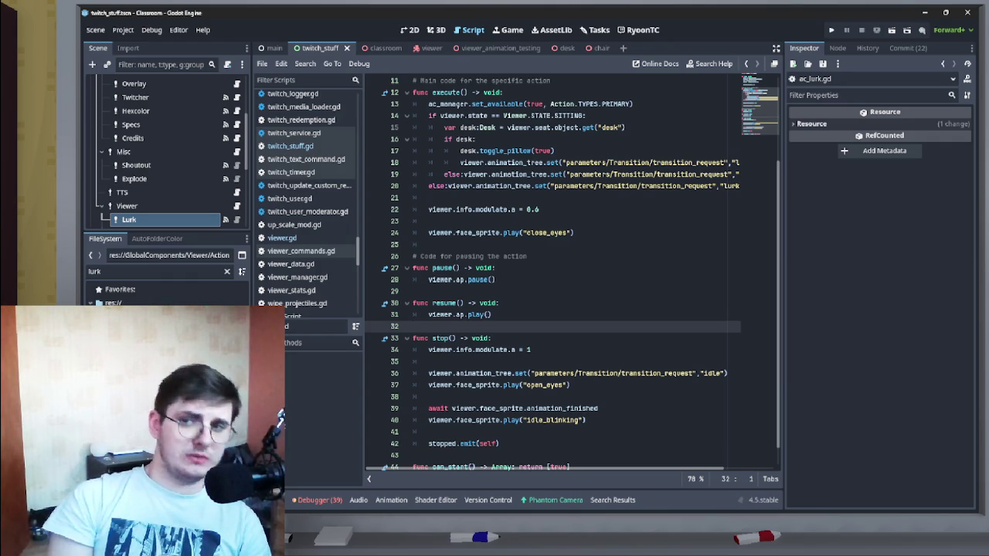
Step: Review ac_lurk.gd, select the LurkAC class name, and open twitch_command.gd
mouse_move(495, 555)
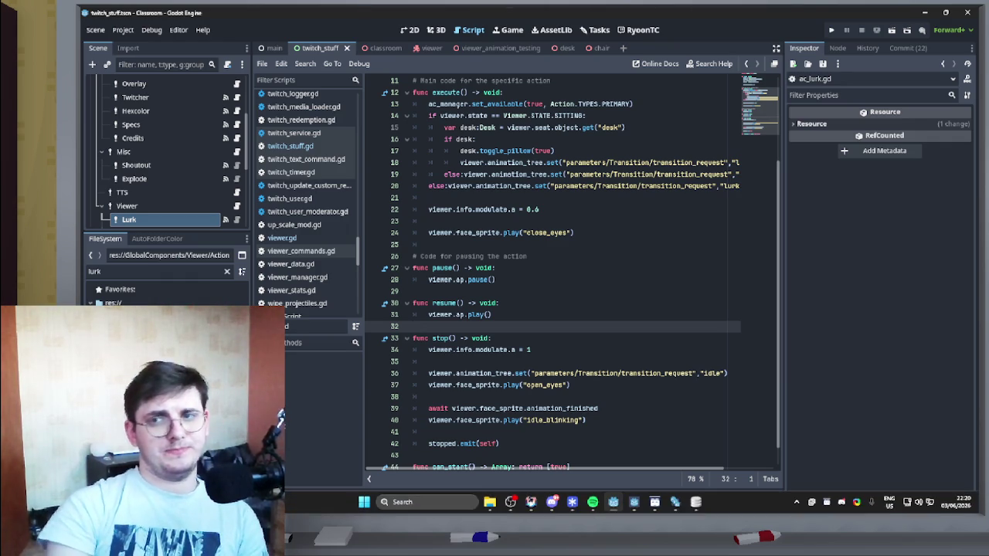
click(496, 279)
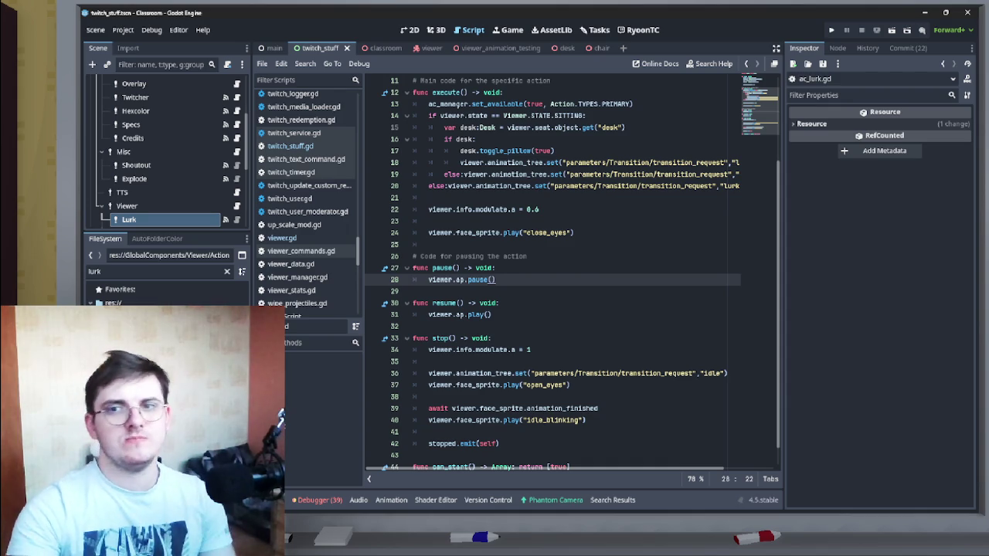
scroll(572, 271, down, 1)
scroll(572, 271, up, 4)
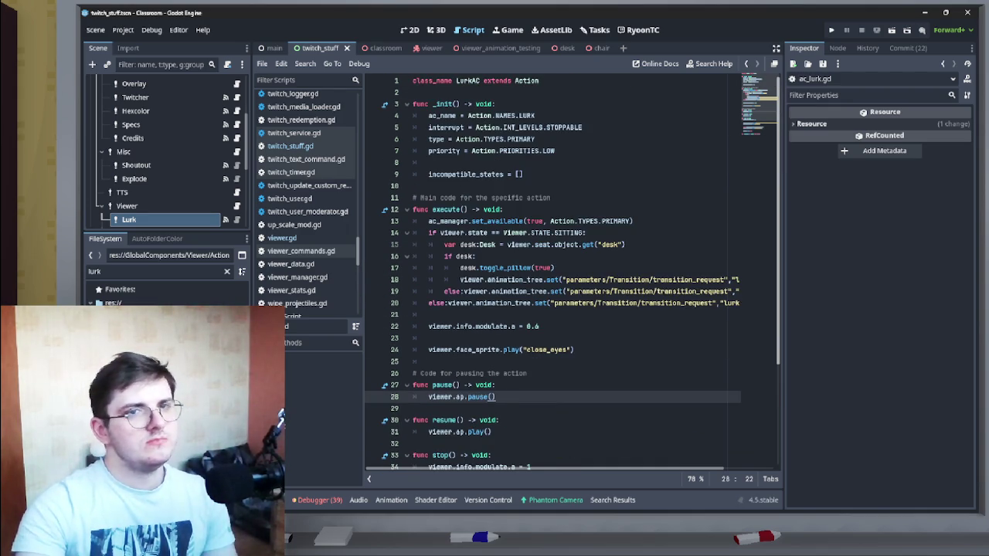
scroll(572, 271, down, 4)
scroll(571, 270, up, 4)
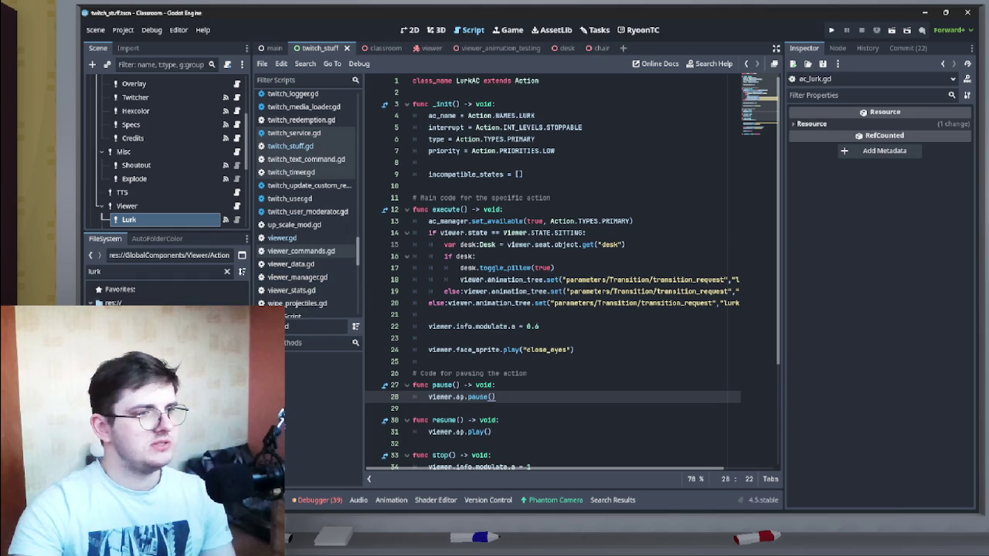
scroll(552, 270, down, 4)
scroll(552, 270, up, 4)
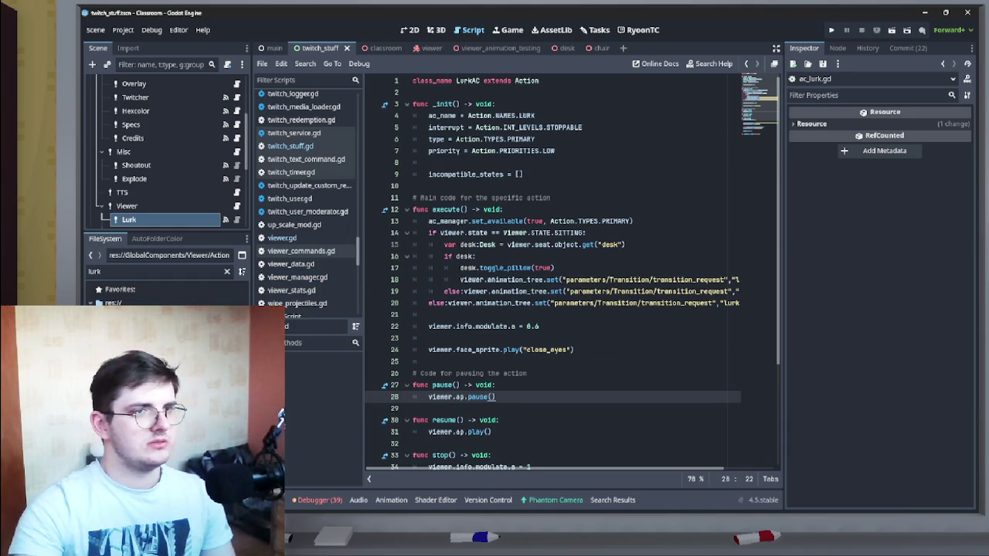
double_click(467, 80)
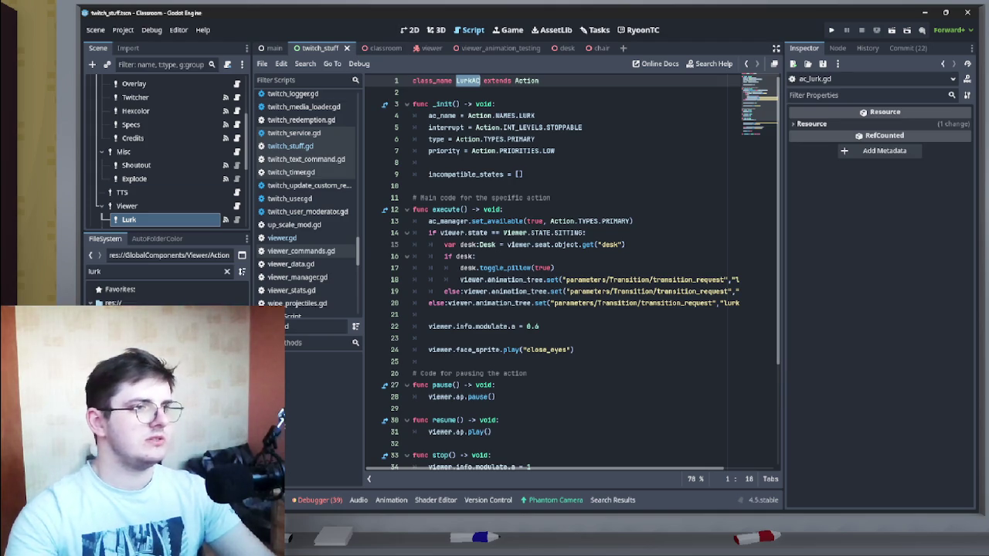
scroll(166, 154, down, 1)
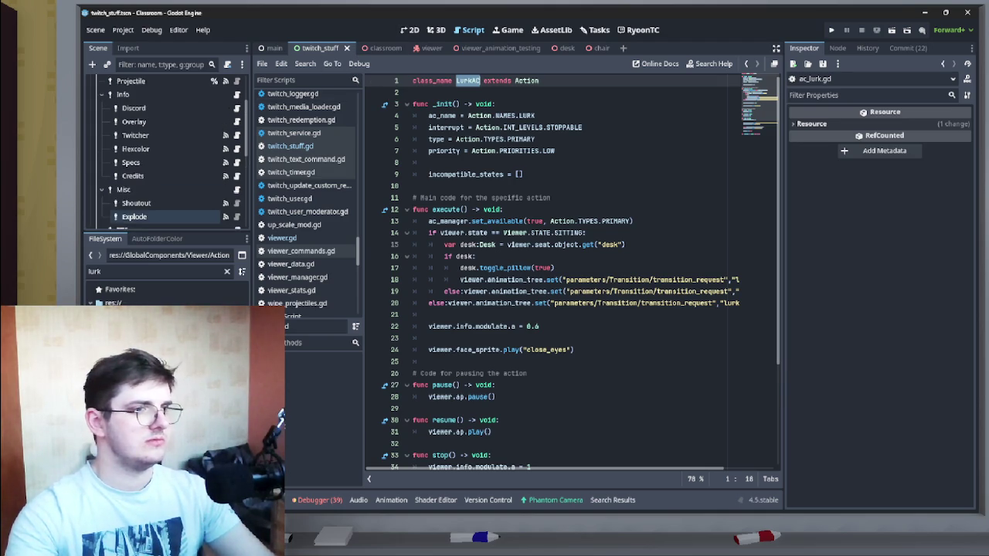
click(299, 97)
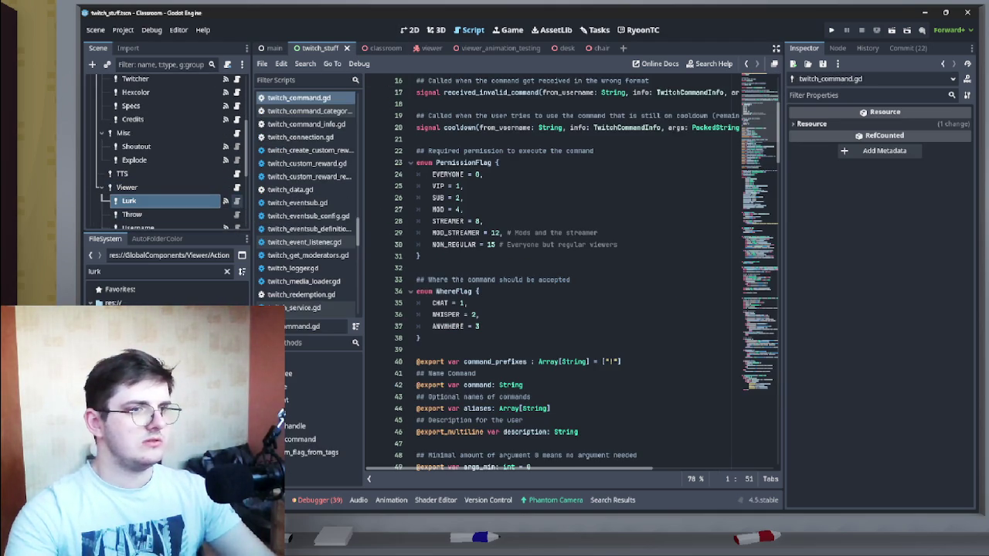
Step: Jump to the Lurk command's _on_lurk_command_received handler and add blank lines below the message
click(154, 200)
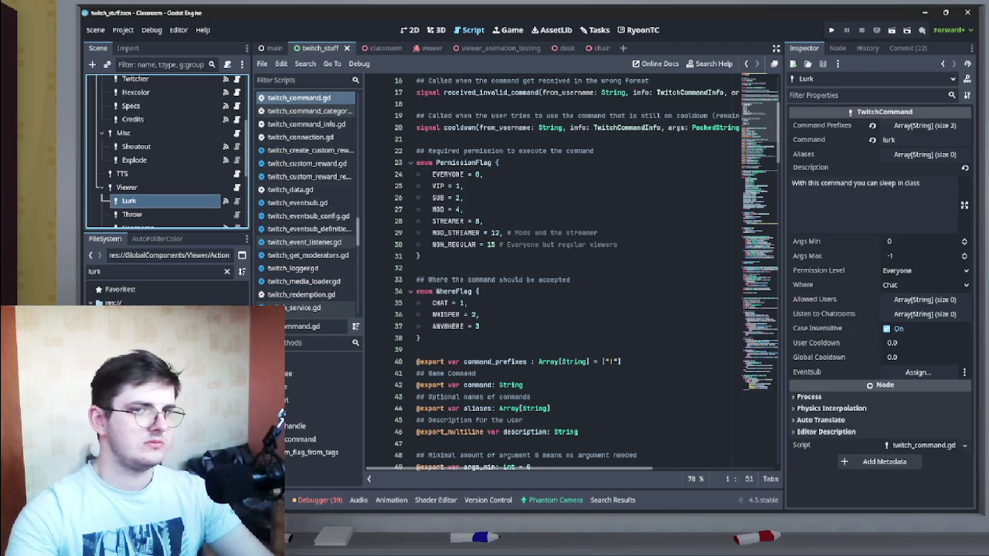
click(837, 48)
double_click(866, 125)
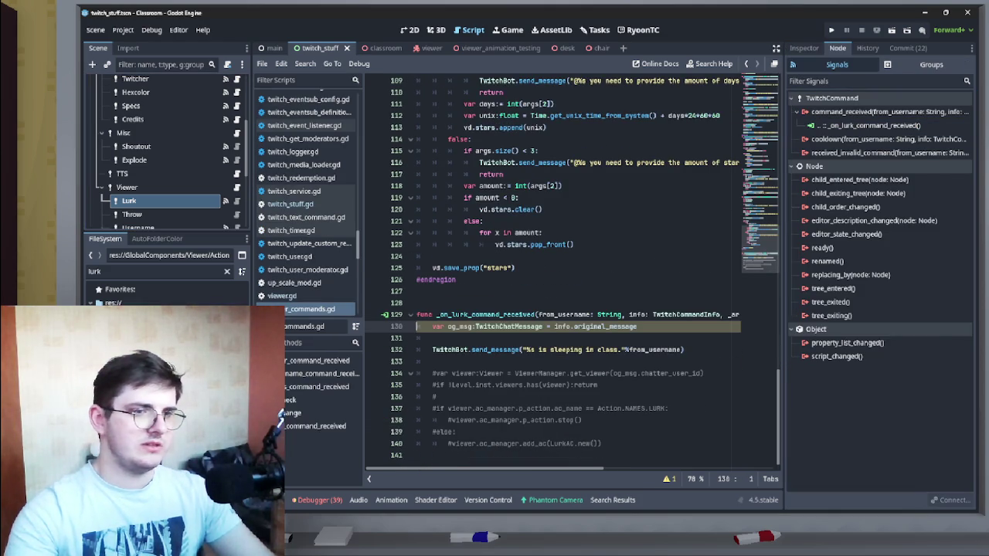
click(433, 361)
key(Return)
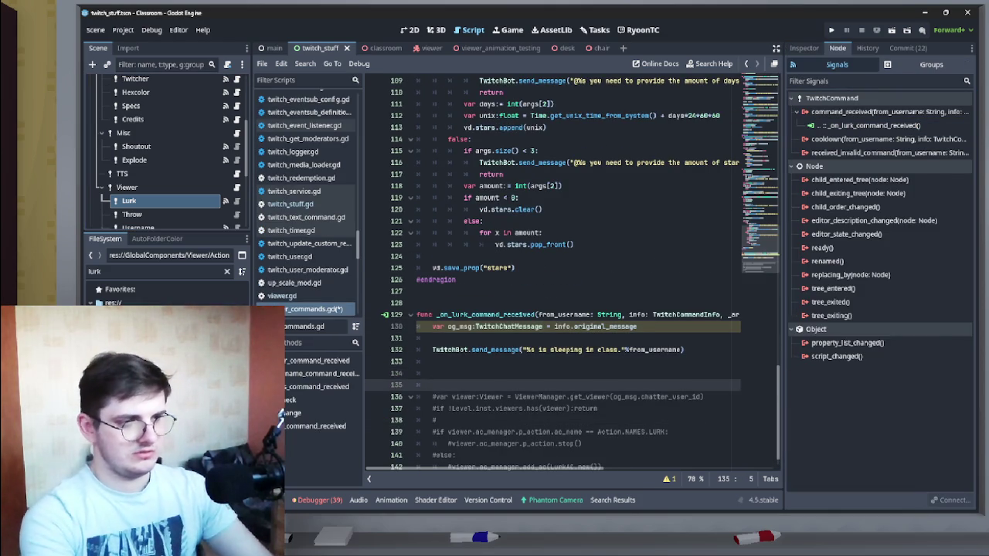
key(Return)
key(Up)
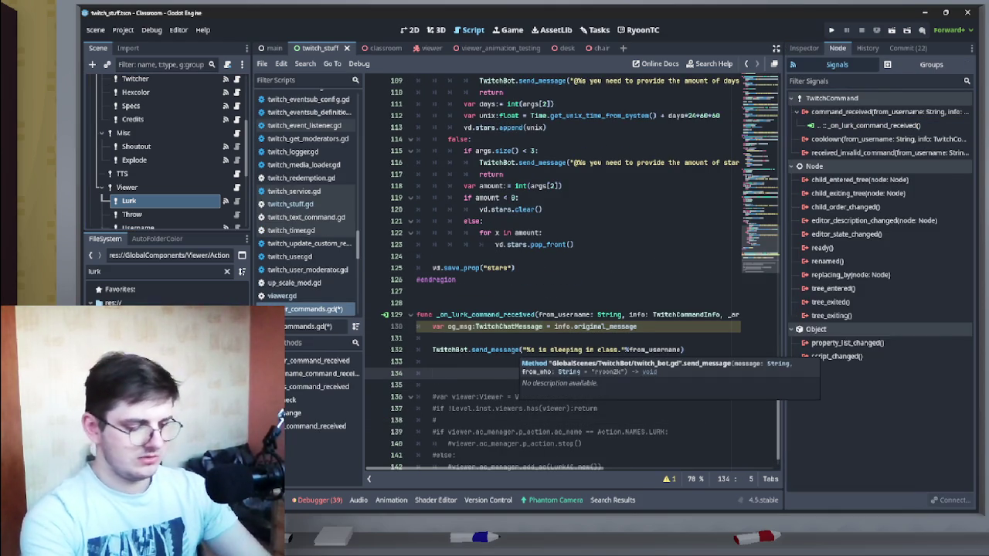
Step: Start a 'var ac' line in the handler, then delete it again
text(var ac)
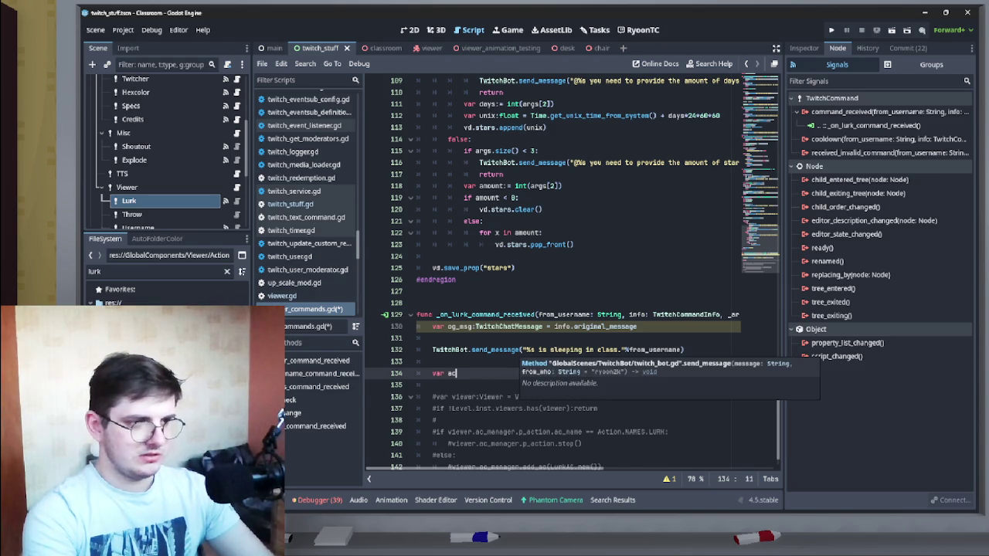
click(432, 338)
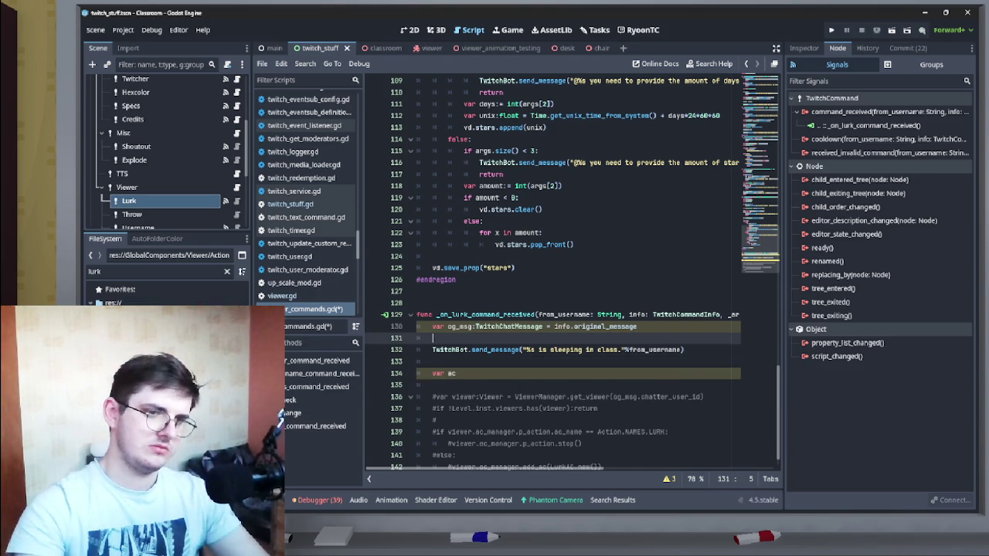
scroll(573, 274, down, 1)
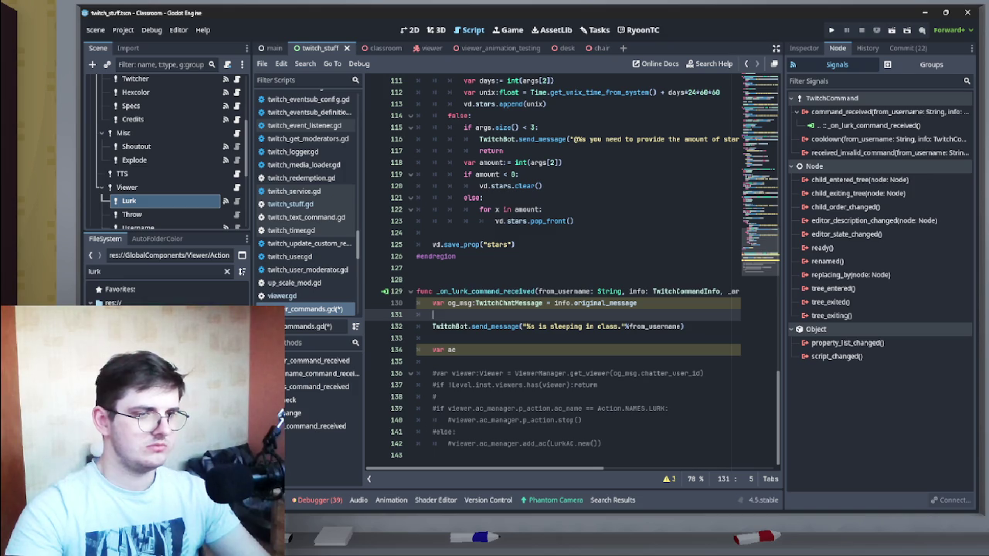
click(433, 338)
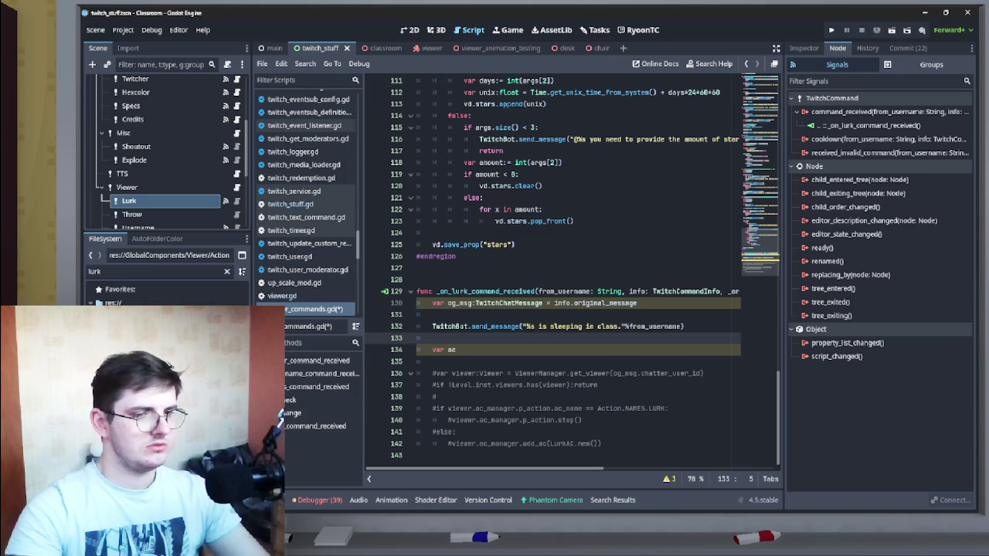
click(456, 349)
key(BackSpace)
key(BackSpace)
key(BackSpace)
Step: Uncomment the viewer-handling block with Ctrl+K, remove leftover blank lines, and save
drag(601, 443, 432, 373)
key(ctrl+k)
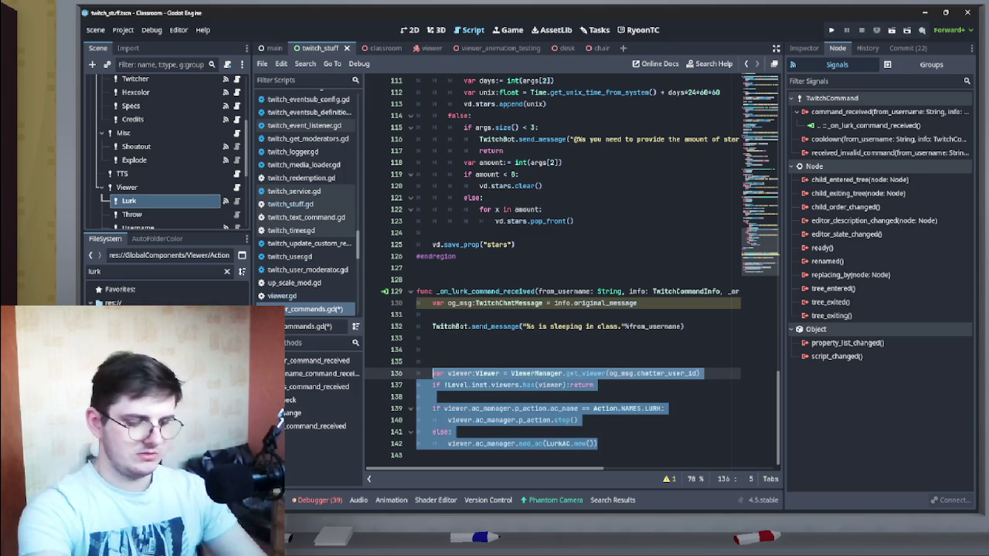
click(433, 349)
key(BackSpace)
key(BackSpace)
key(BackSpace)
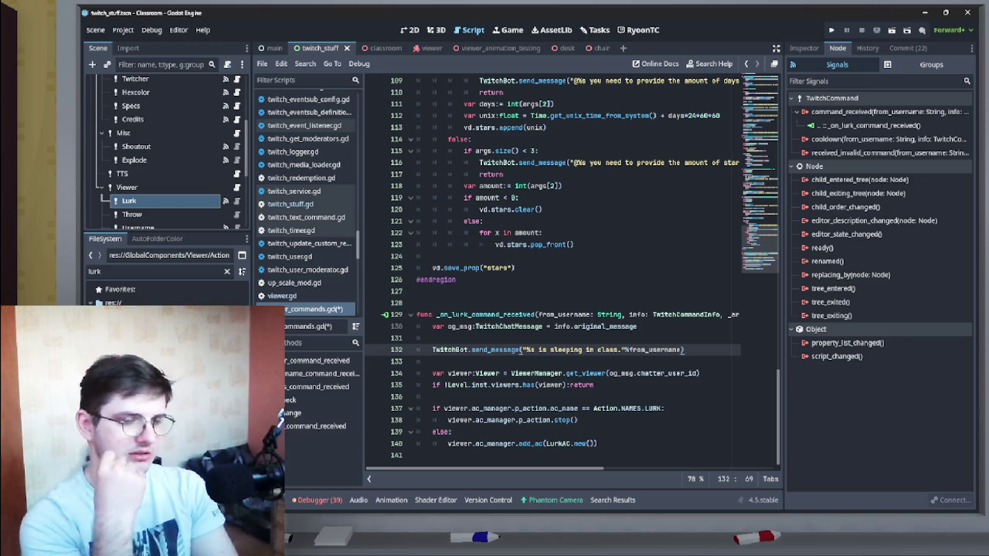
key(Down)
key(Down)
key(Down)
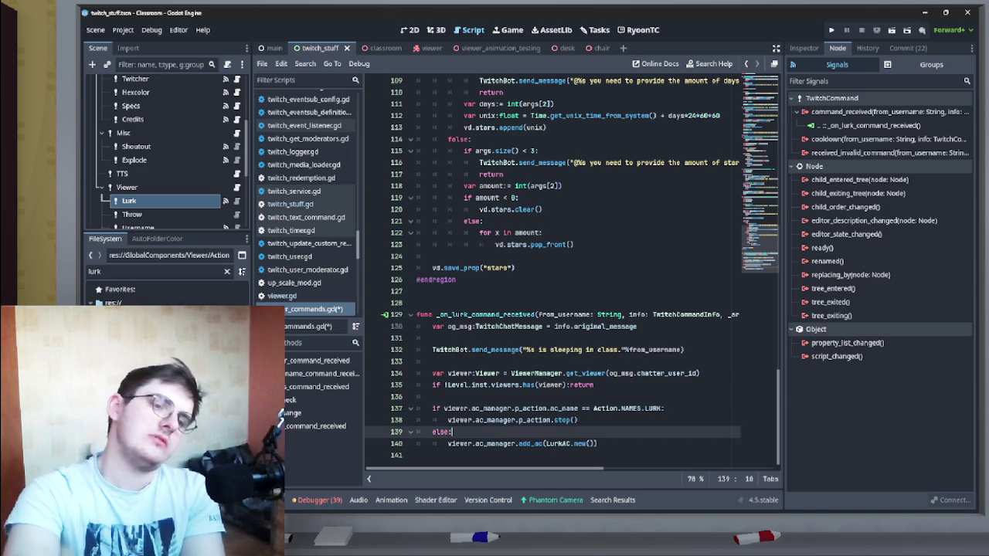
key(Down)
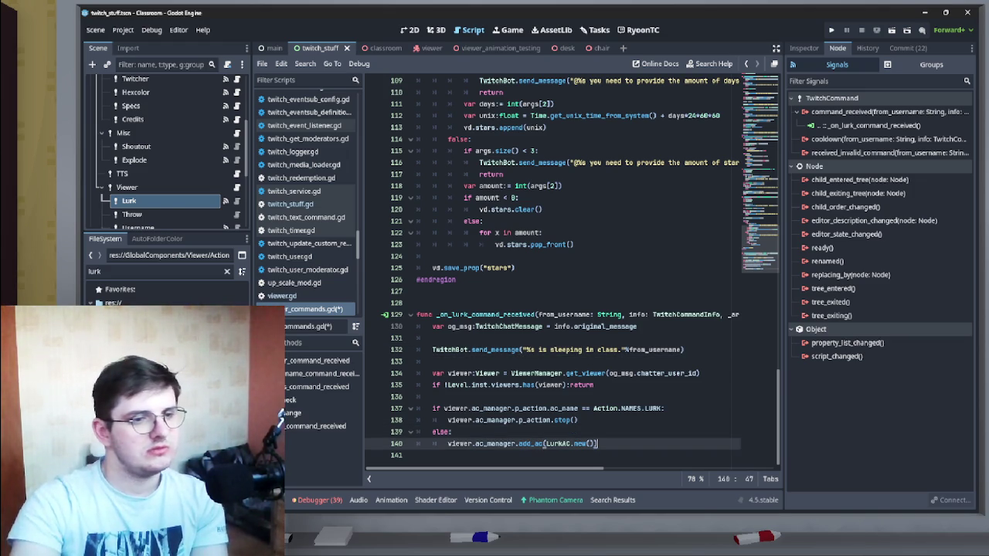
key(Up)
key(ctrl+s)
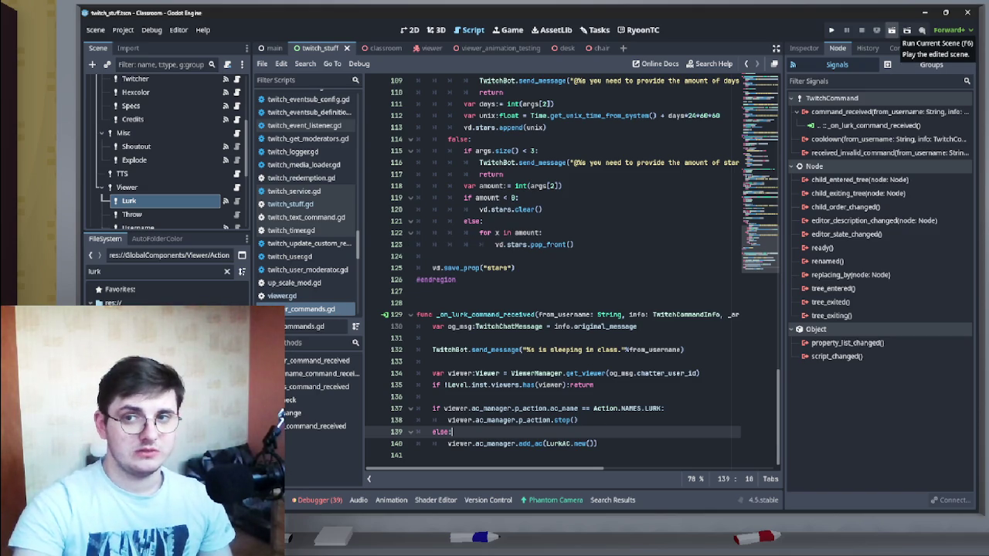
Step: Launch the game in its debug window, try Connect to Twitch, then close it
click(892, 31)
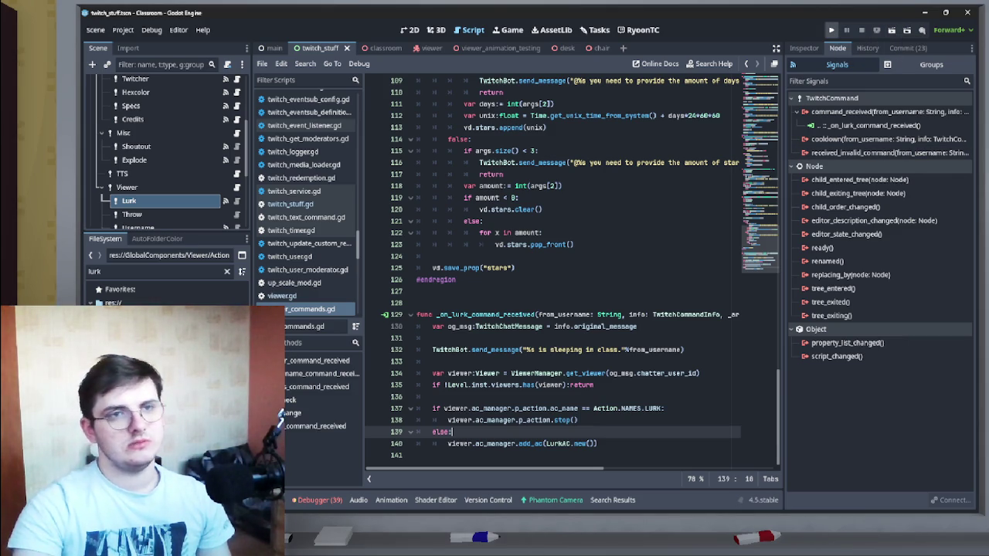
click(831, 30)
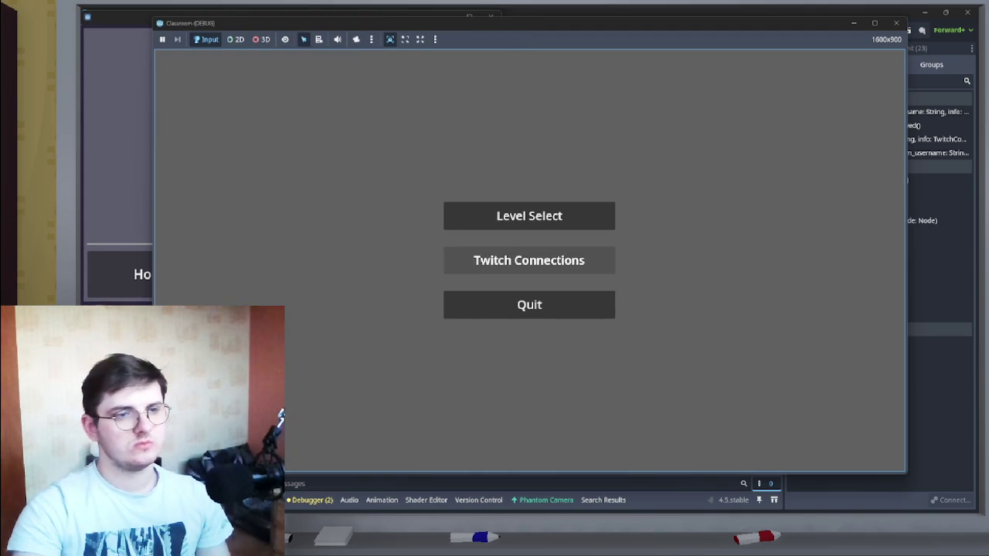
click(527, 261)
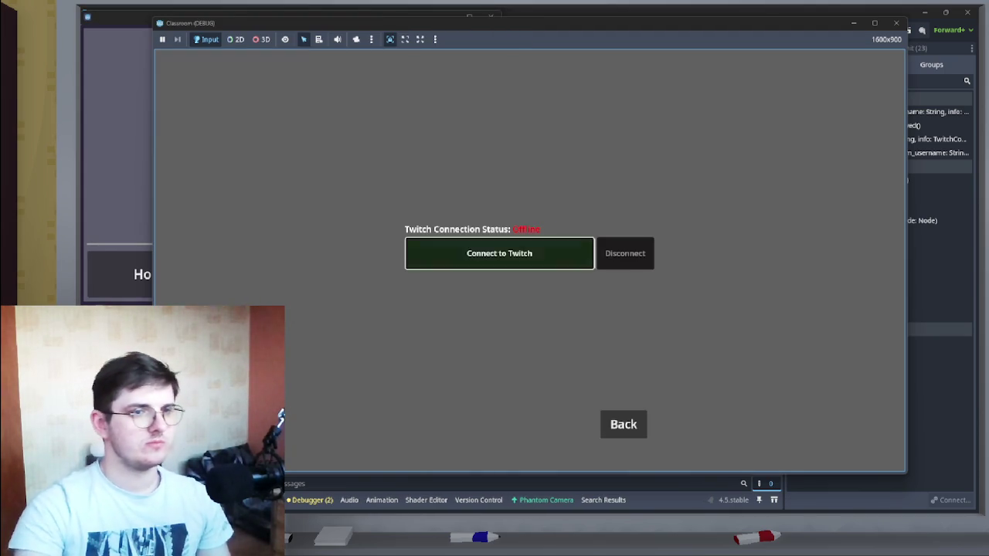
click(499, 252)
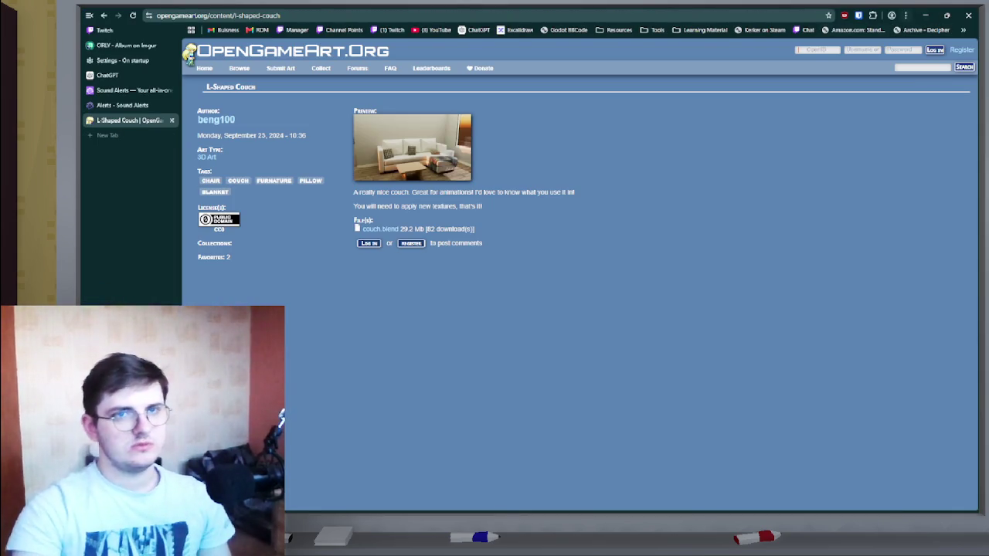
click(924, 15)
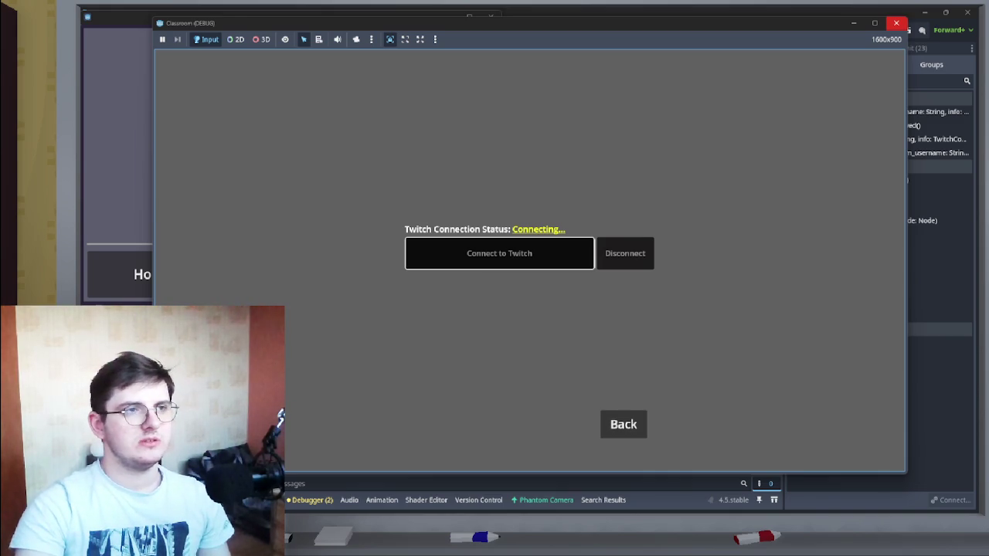
click(896, 23)
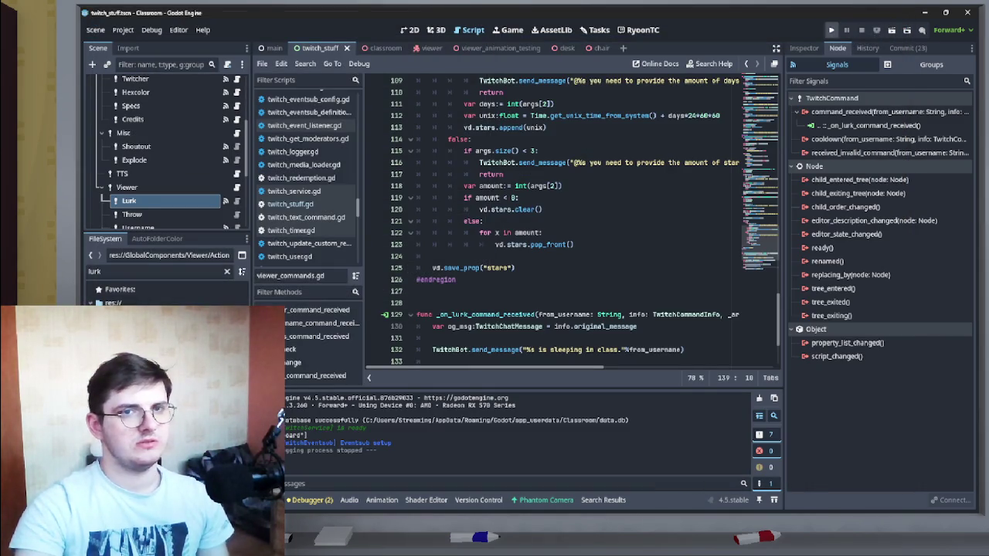
Step: Relaunch the game and connect it to Twitch again
click(831, 29)
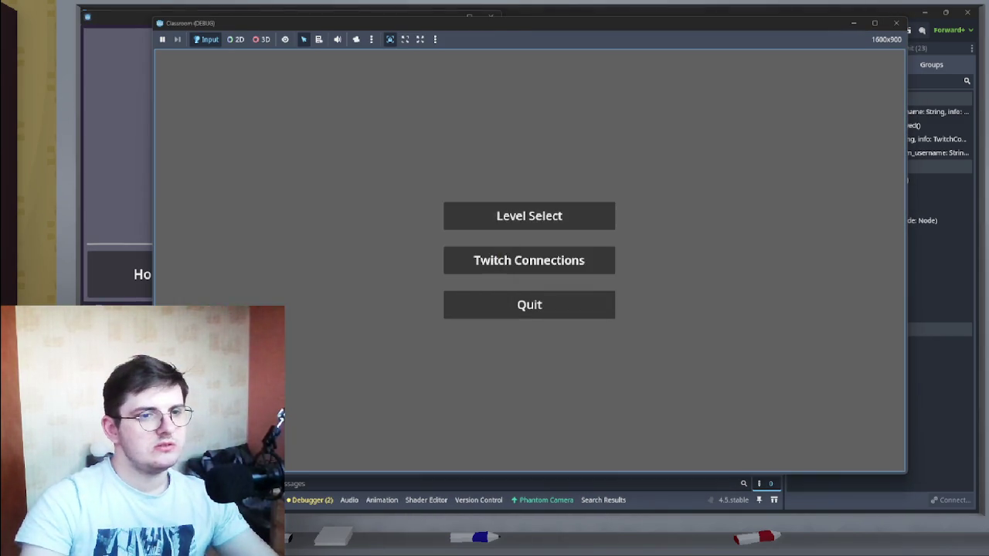
click(530, 260)
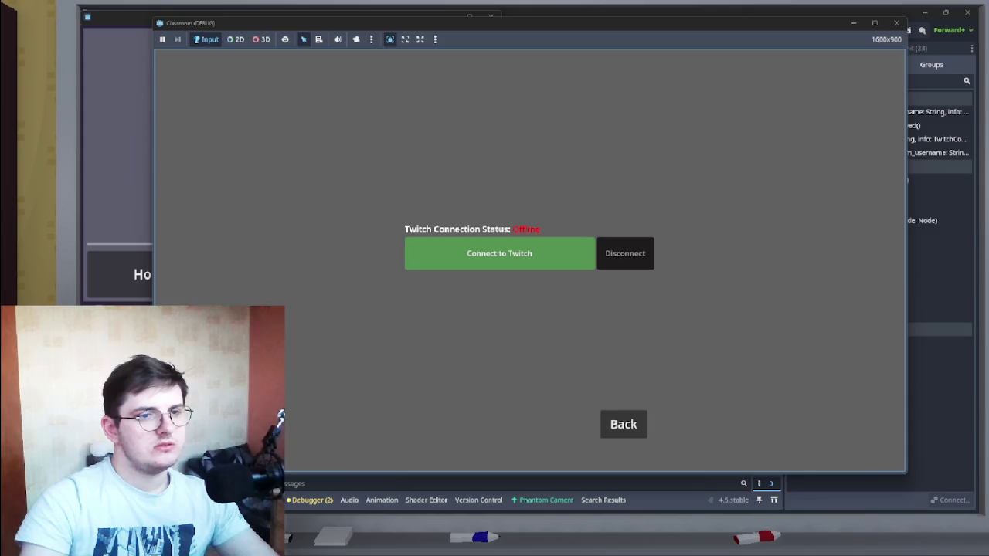
click(499, 252)
click(924, 15)
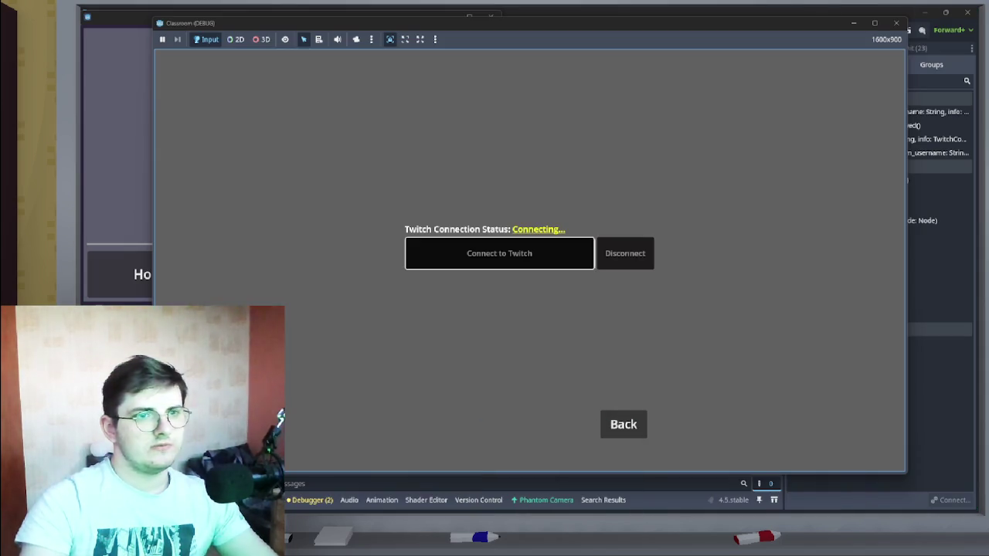
Step: Load the classroom level and fly the 3D free camera toward the viewers
click(624, 424)
click(530, 214)
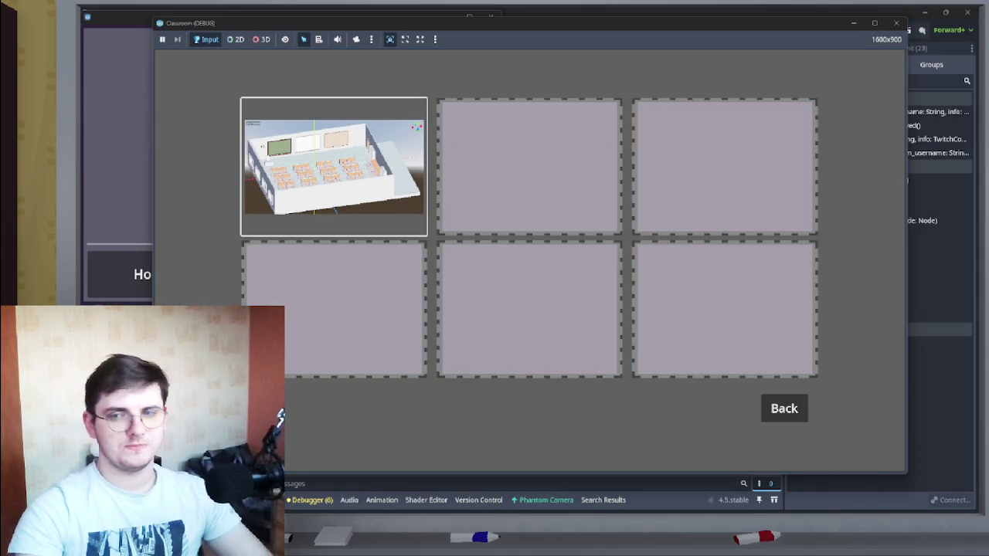
key(Return)
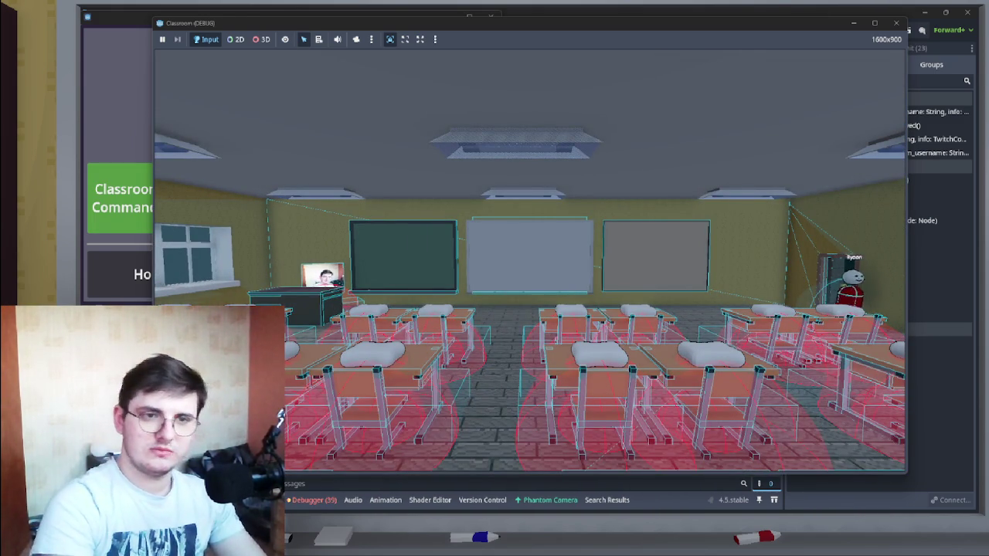
click(261, 39)
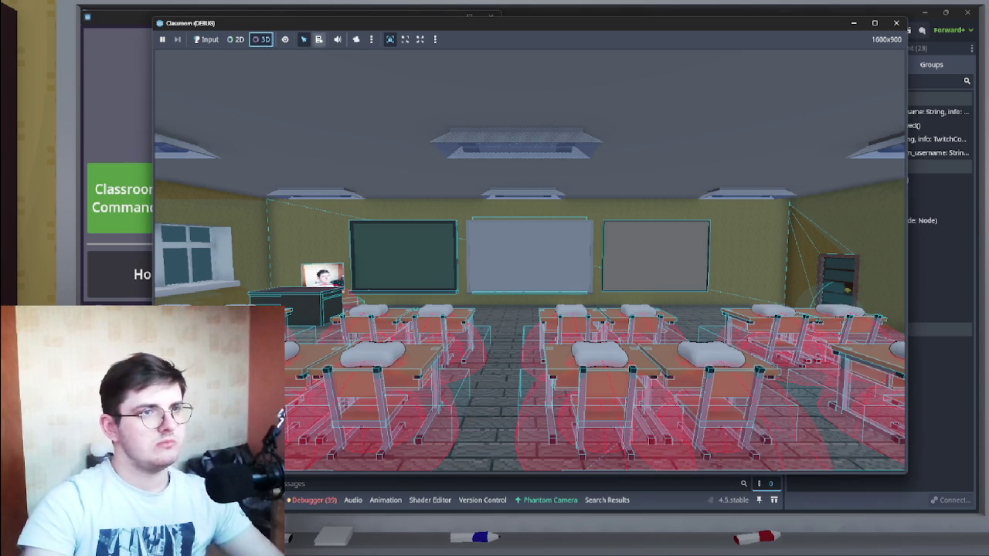
click(356, 39)
drag(530, 260, 278, 240)
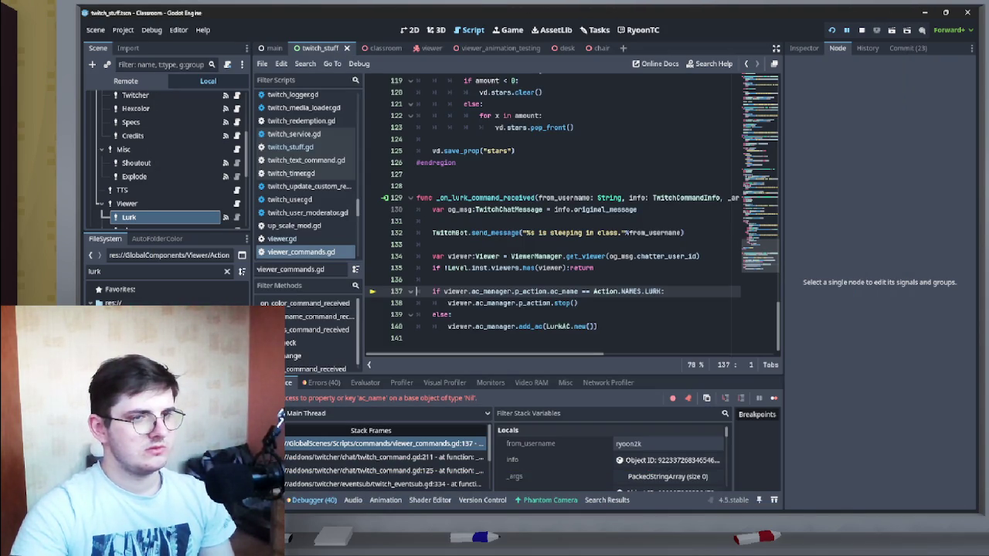
mouse_move(533, 302)
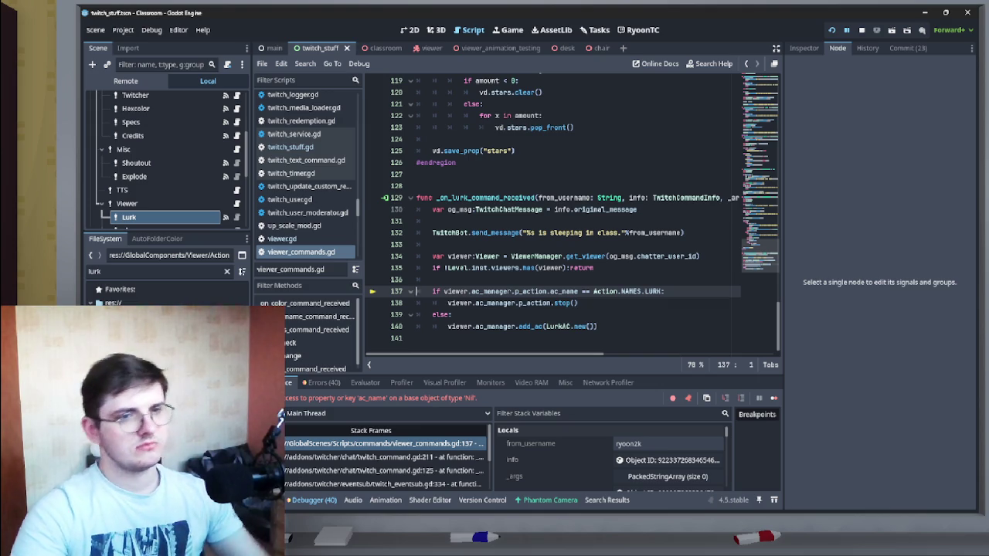
mouse_move(658, 231)
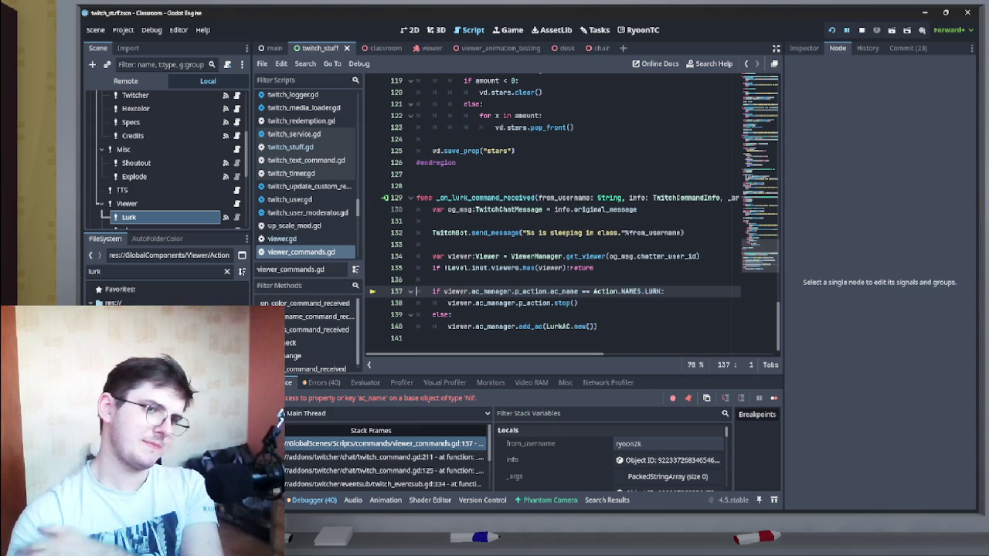
click(433, 279)
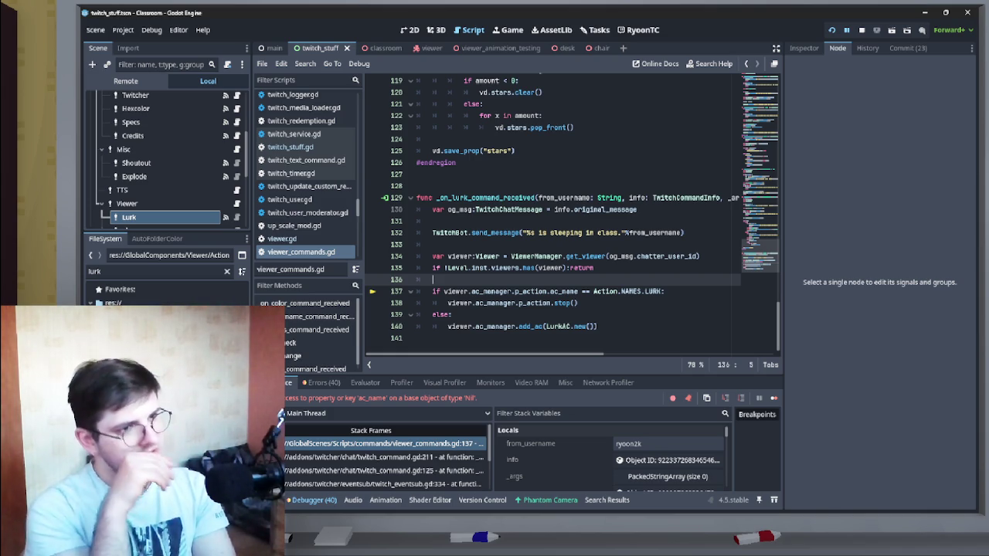
Step: Add an 'if !viewer.ac_manager.p_action:' check above the lurk code
key(Return)
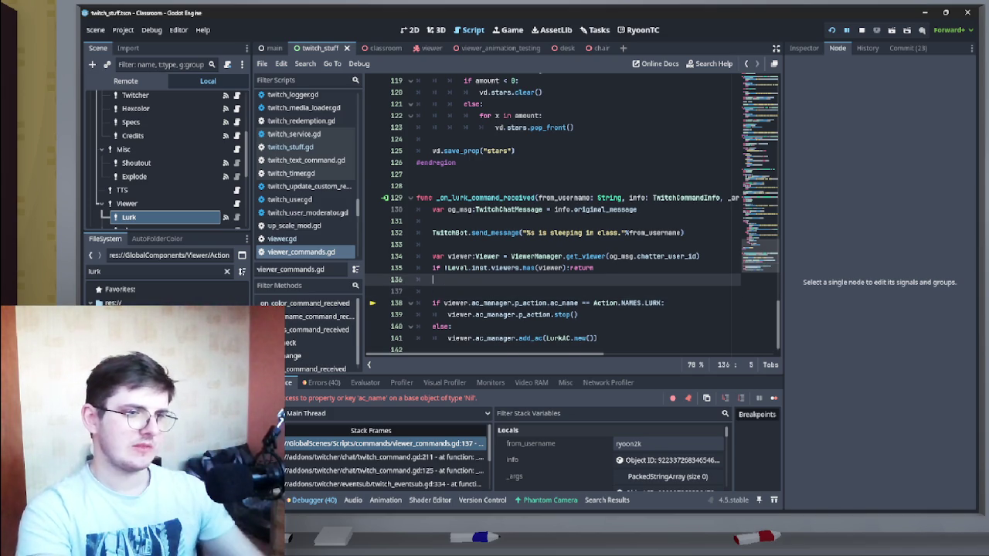
key(Up)
key(Return)
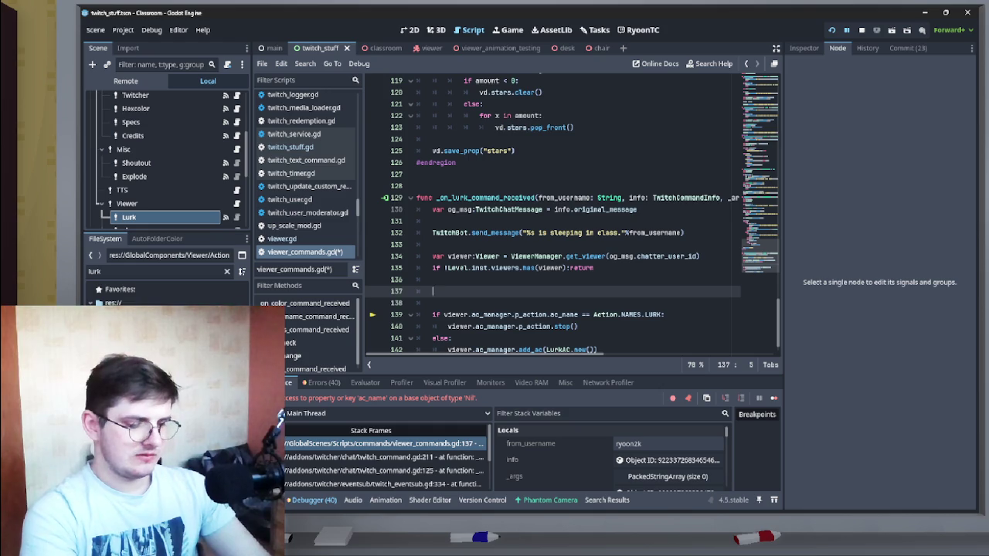
text(var )
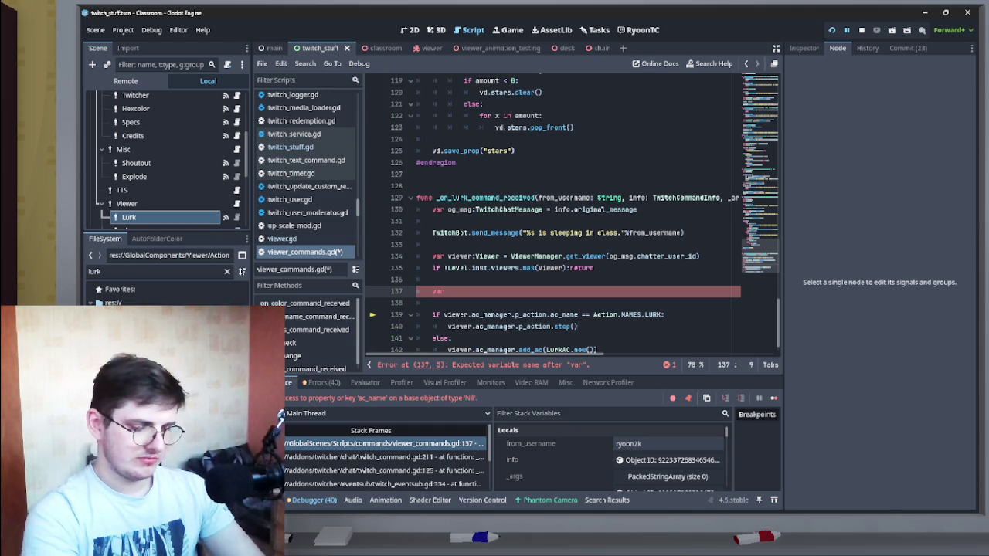
text(ac)
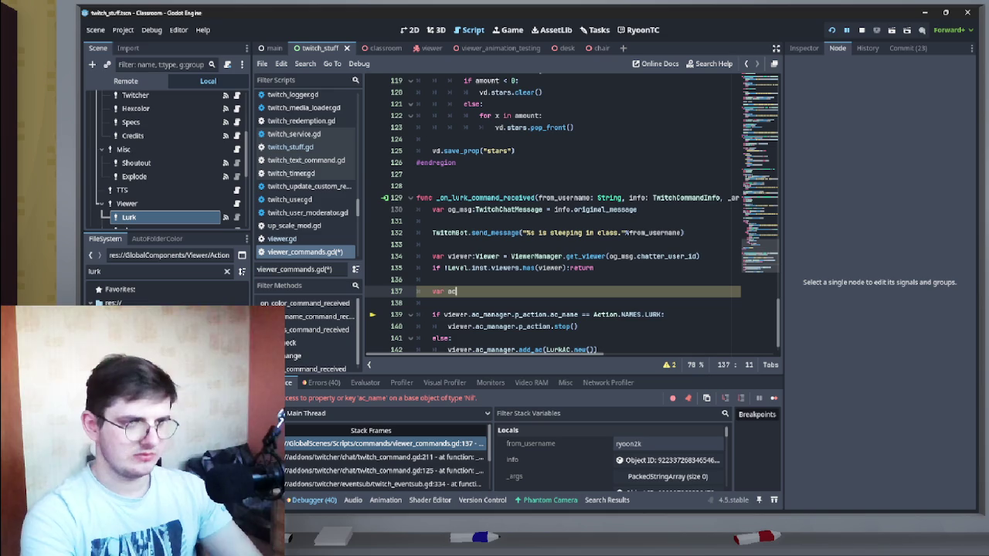
key(BackSpace)
key(BackSpace)
key(BackSpace)
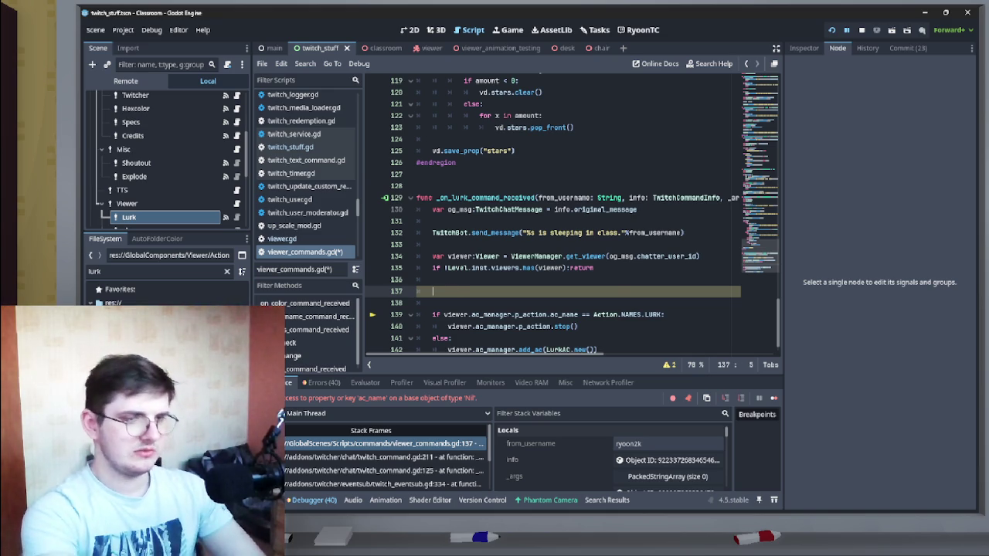
text(if )
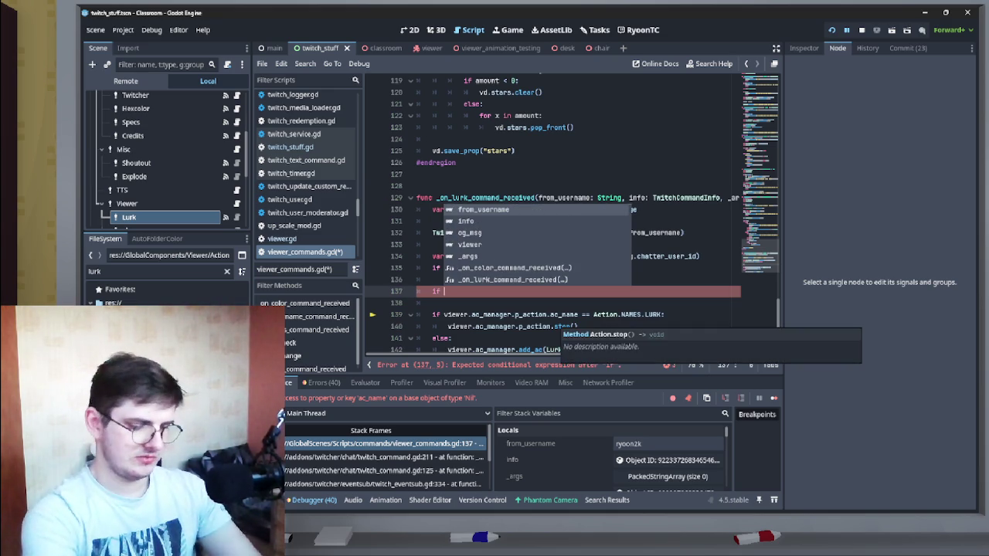
text(!)
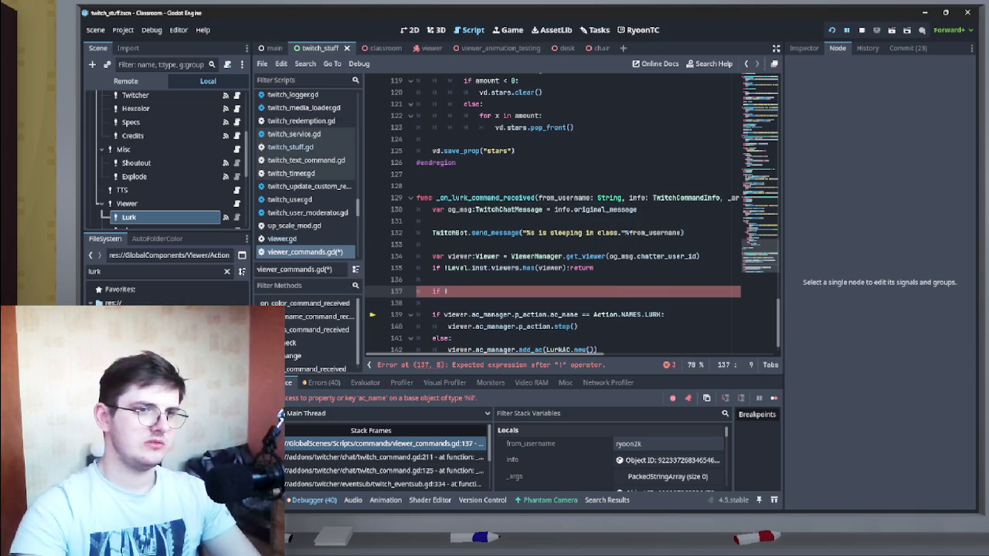
mouse_move(547, 314)
mouse_down()
mouse_move(444, 315)
mouse_move(504, 293)
mouse_up()
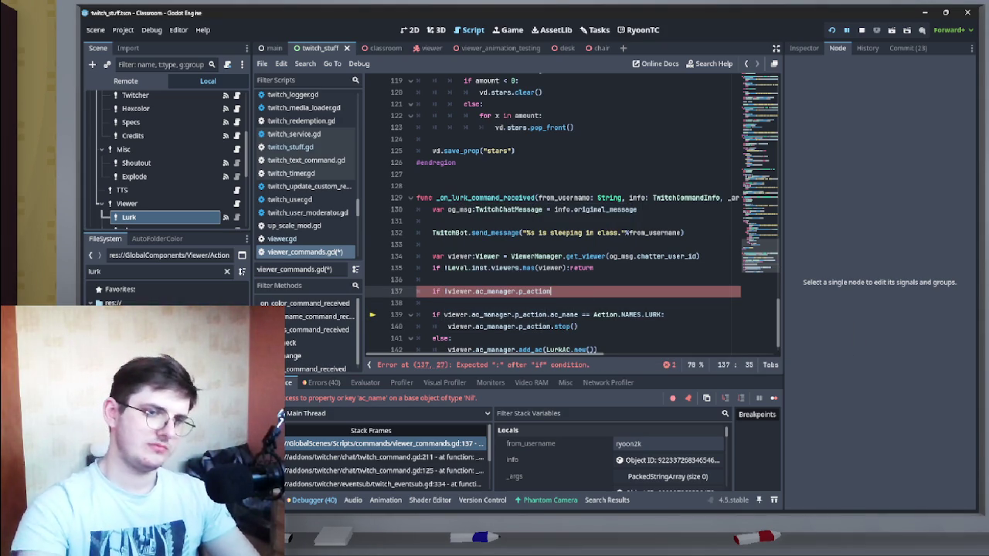
text(:)
key(Return)
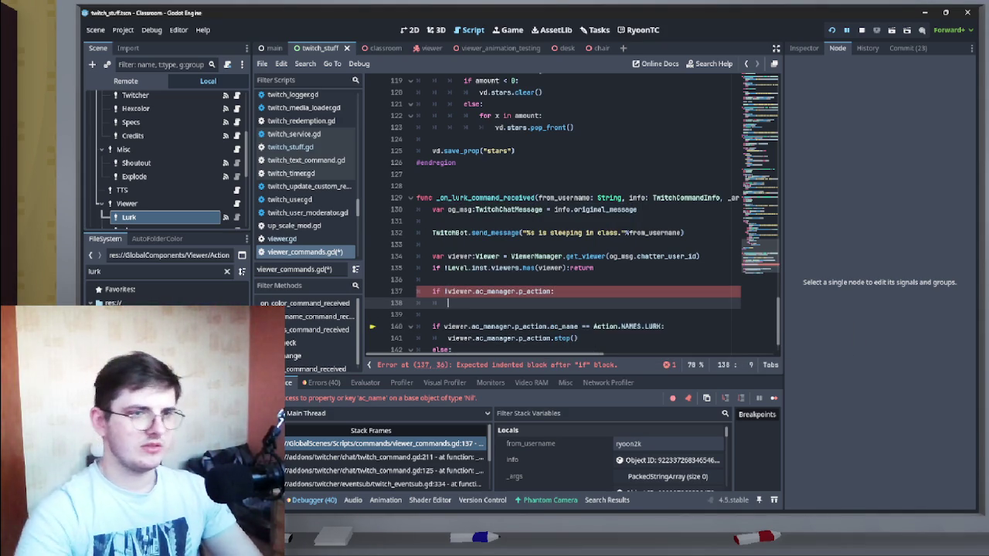
Step: Move add_ac(LurkAC.new()) into that if block, follow it with 'return', and relaunch
scroll(572, 216, down, 1)
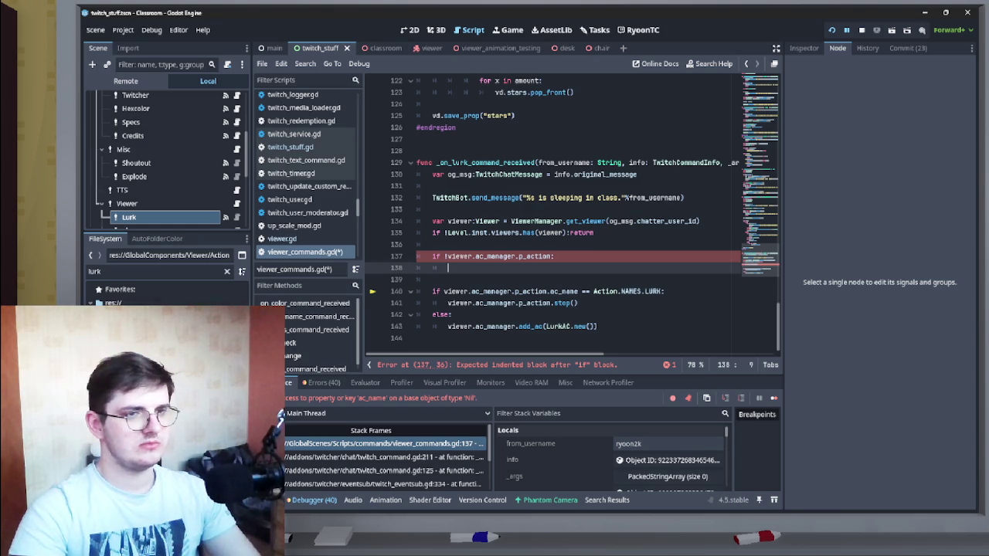
drag(597, 326, 447, 326)
mouse_move(502, 326)
mouse_down()
mouse_move(502, 292)
mouse_move(448, 267)
mouse_up()
key(Return)
text(return)
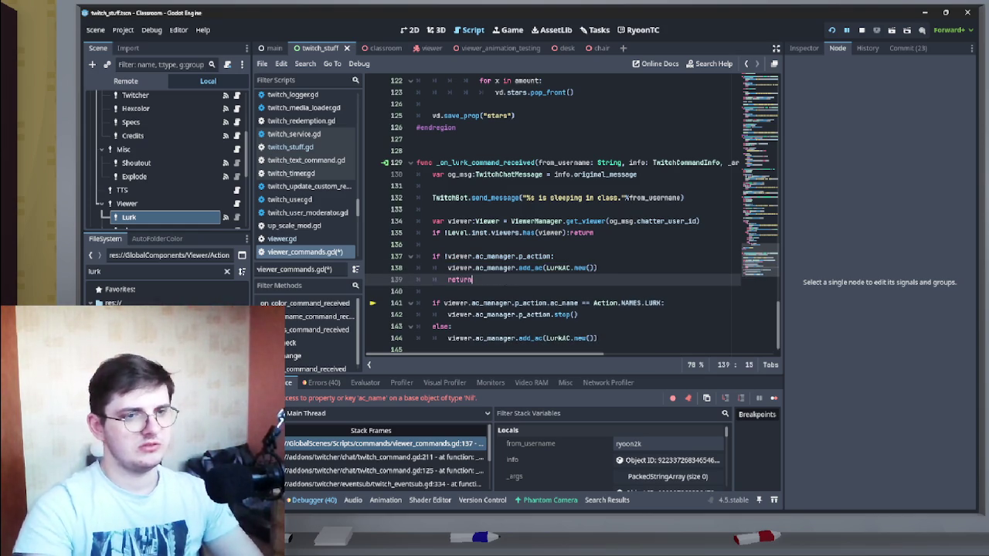
scroll(572, 216, down, 1)
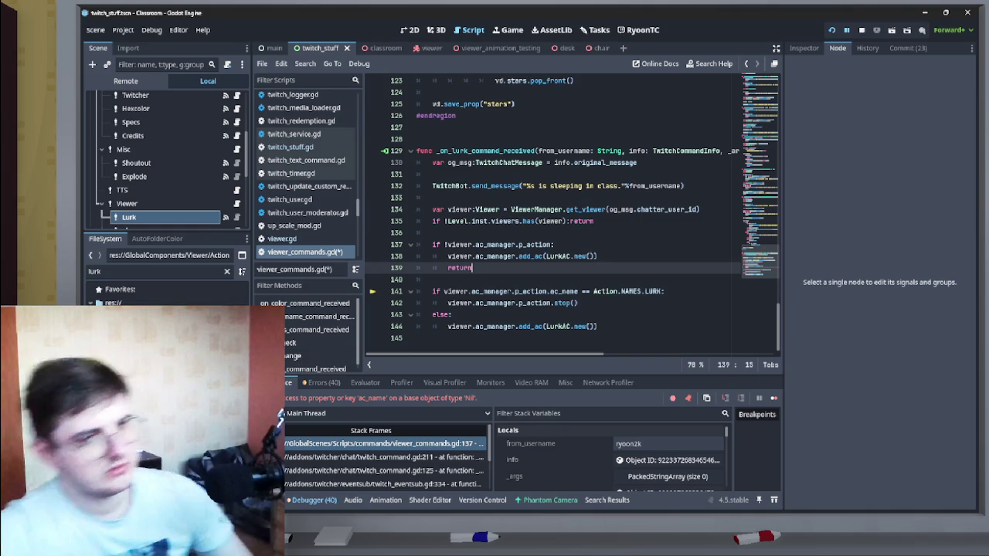
mouse_move(545, 302)
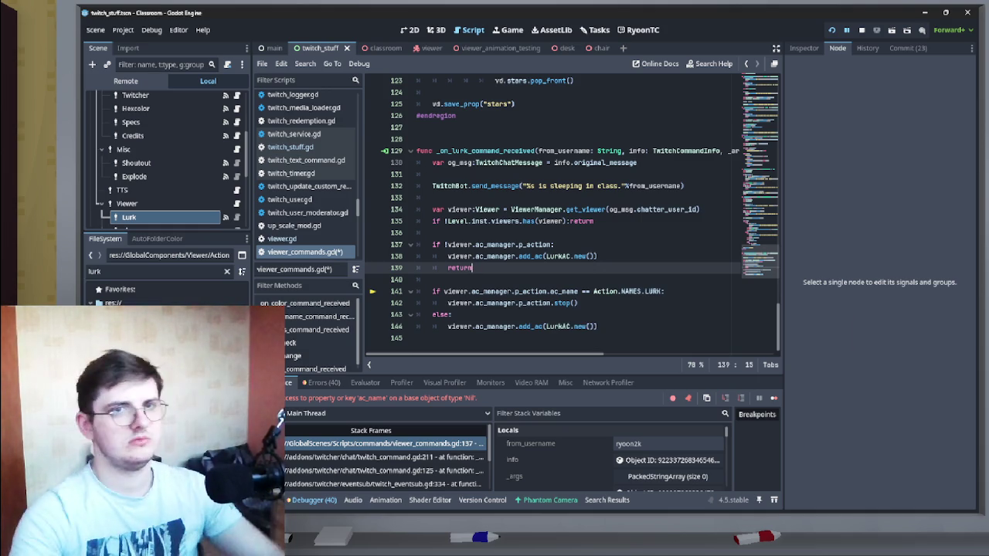
click(831, 29)
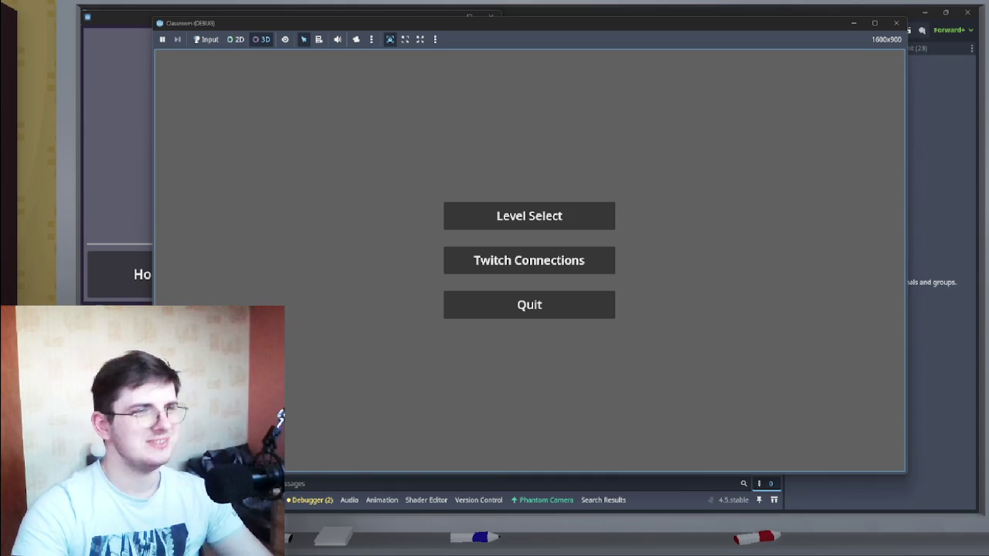
Step: Connect the game to Twitch, load the classroom with free camera, then Alt+Tab to the editor
click(205, 39)
click(530, 260)
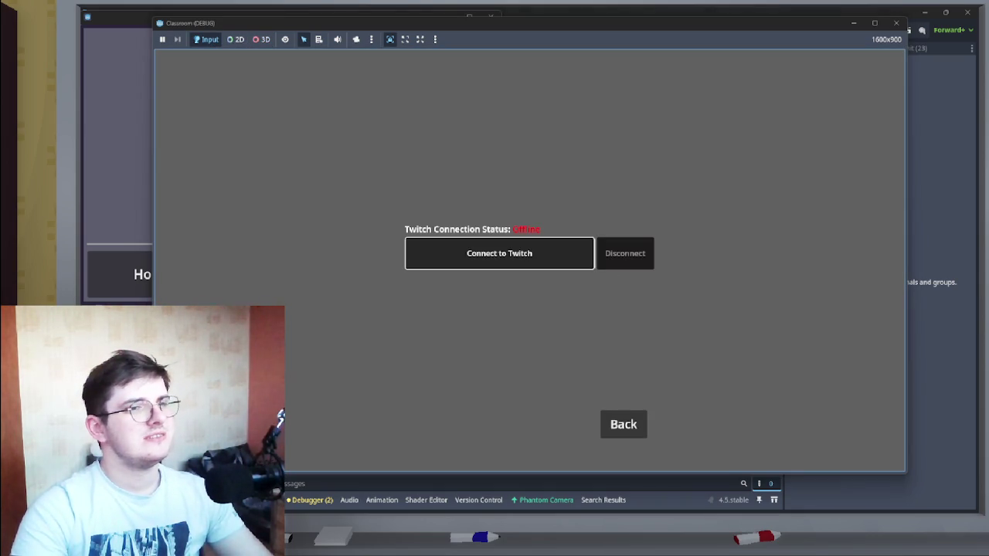
click(529, 260)
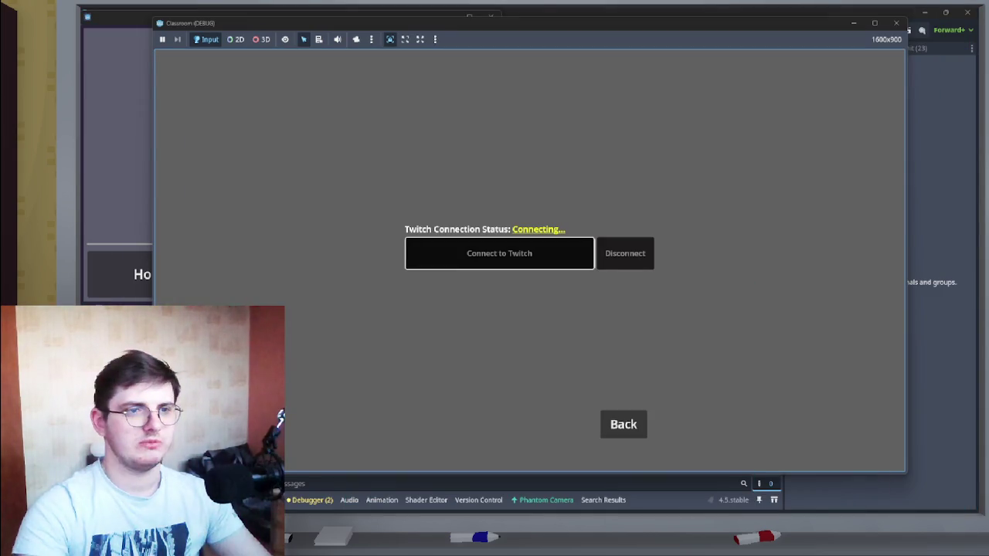
click(623, 424)
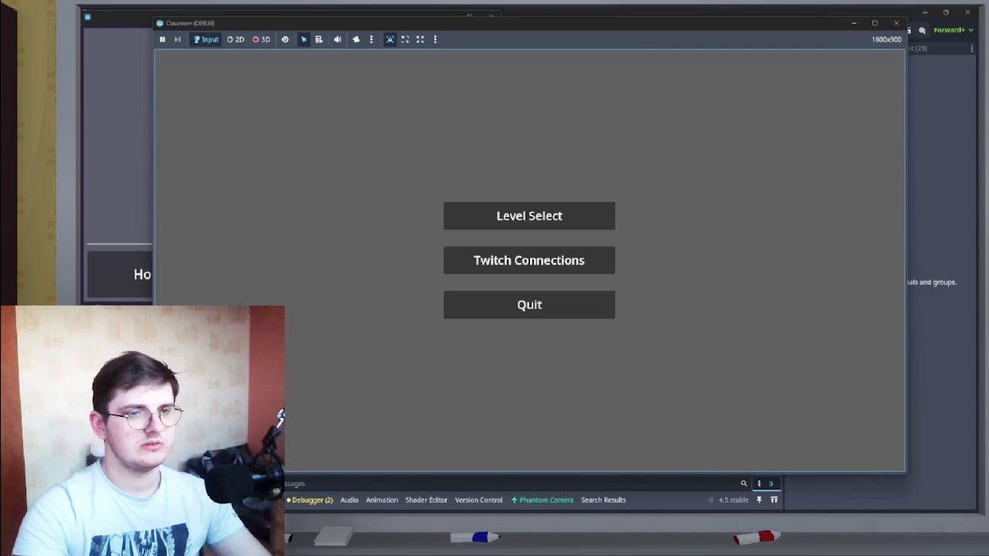
click(529, 215)
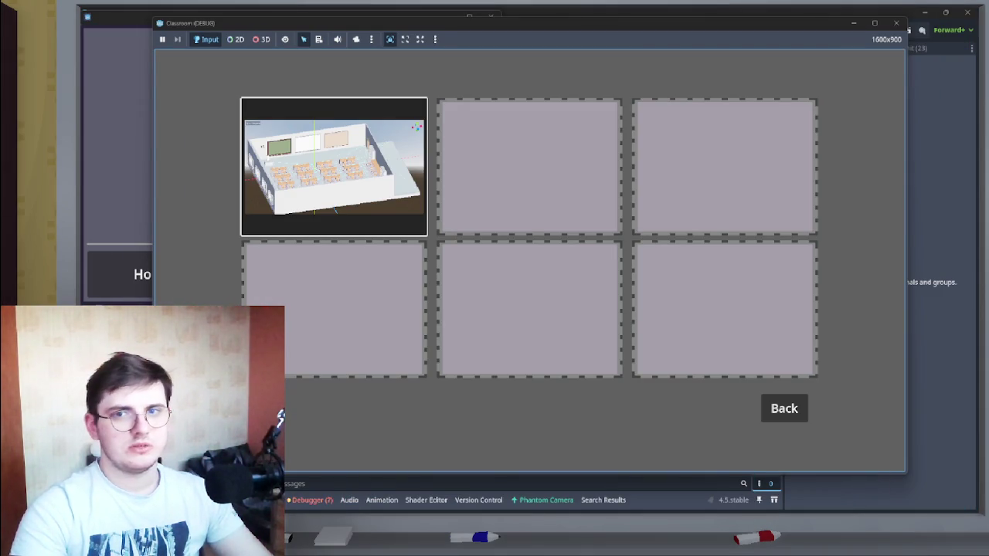
click(333, 166)
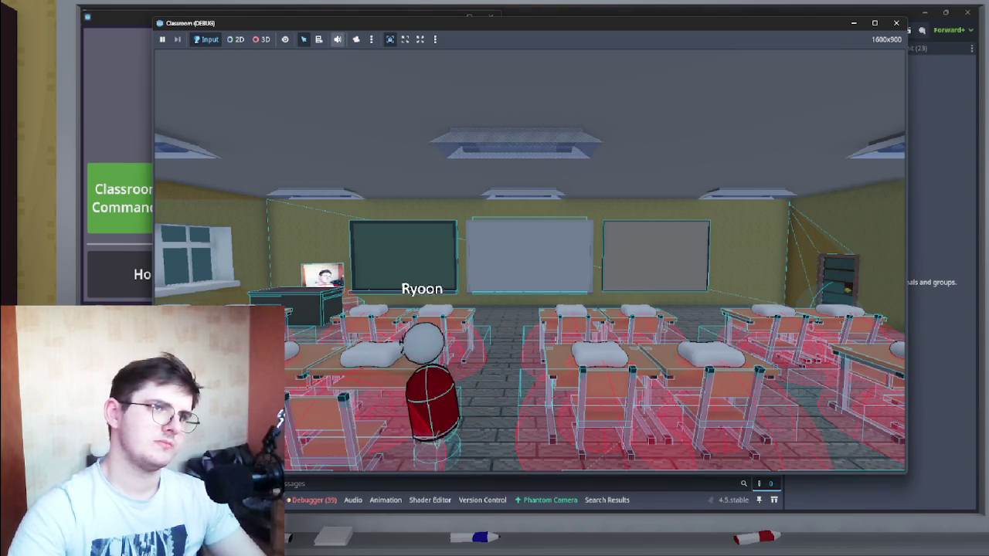
click(261, 39)
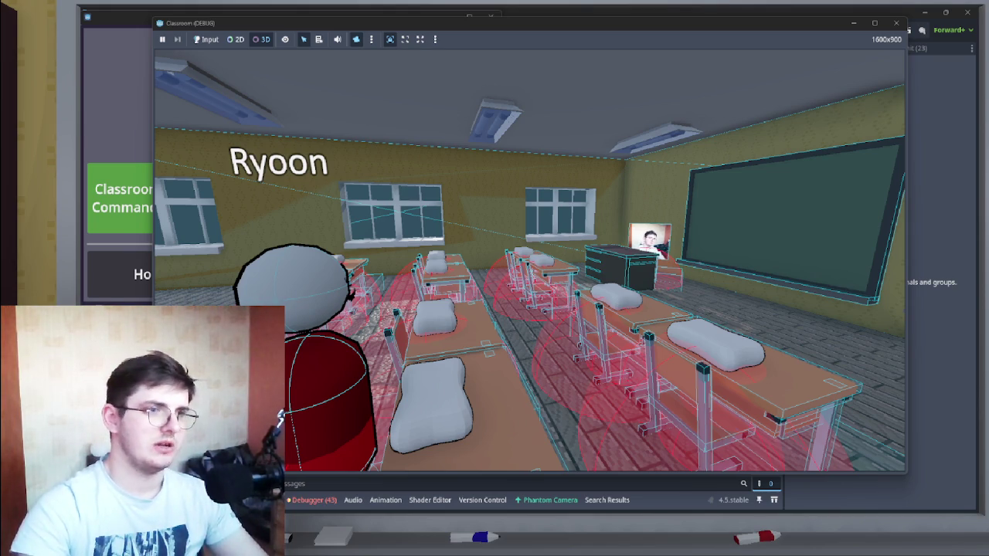
key(alt+Tab)
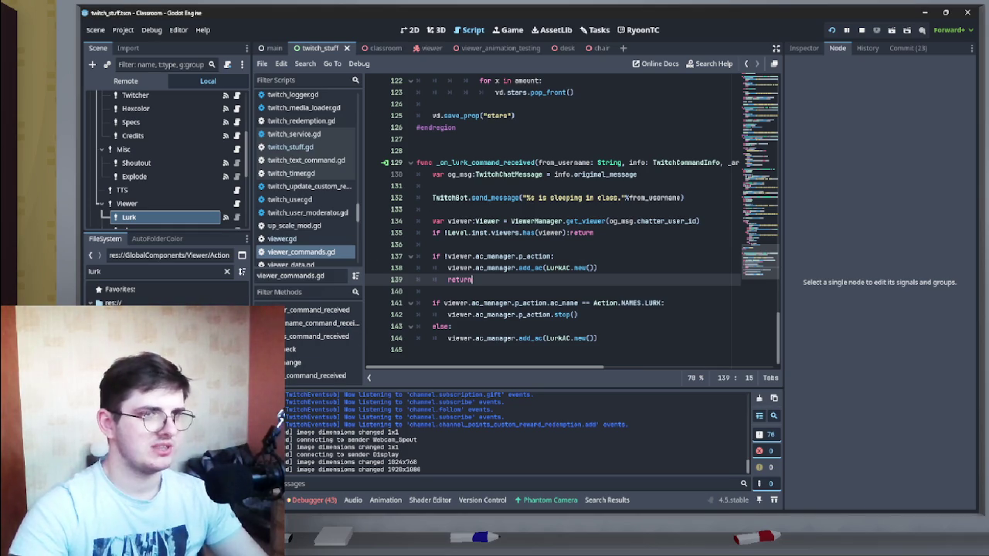
Step: Bring back the viewer scene, with viewer.gd showing its class header and exported node properties
scroll(155, 178, down, 5)
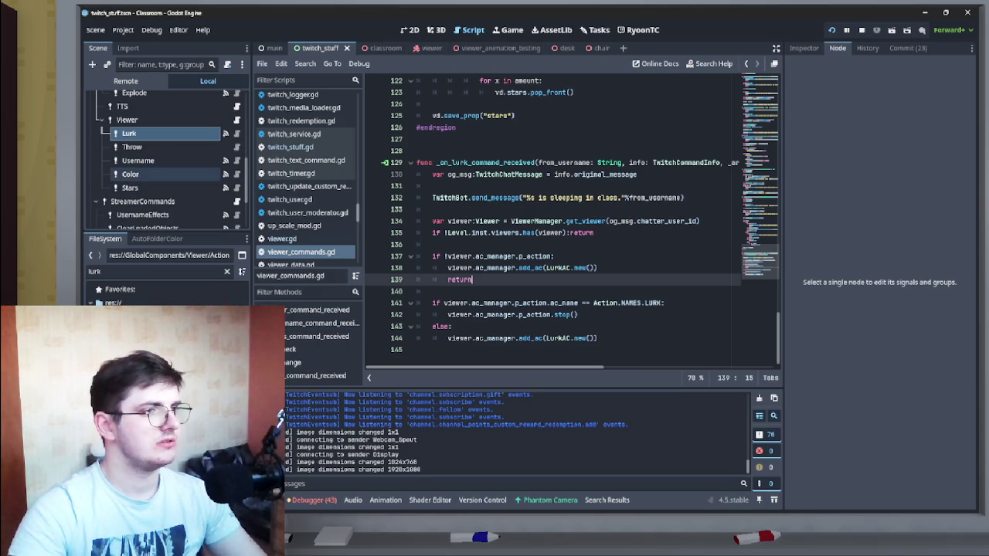
scroll(306, 178, up, 3)
scroll(540, 232, up, 2)
scroll(154, 178, up, 3)
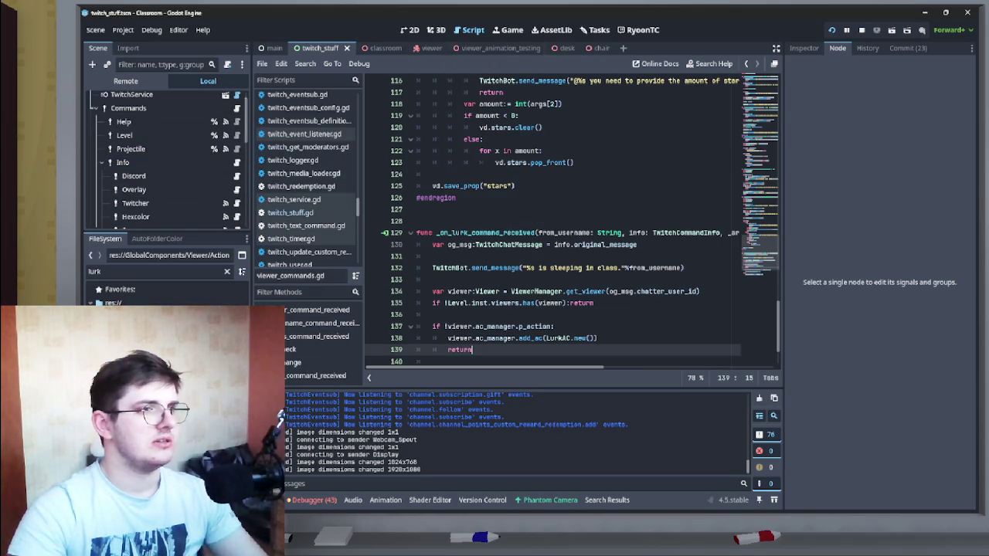
click(431, 48)
scroll(126, 192, down, 5)
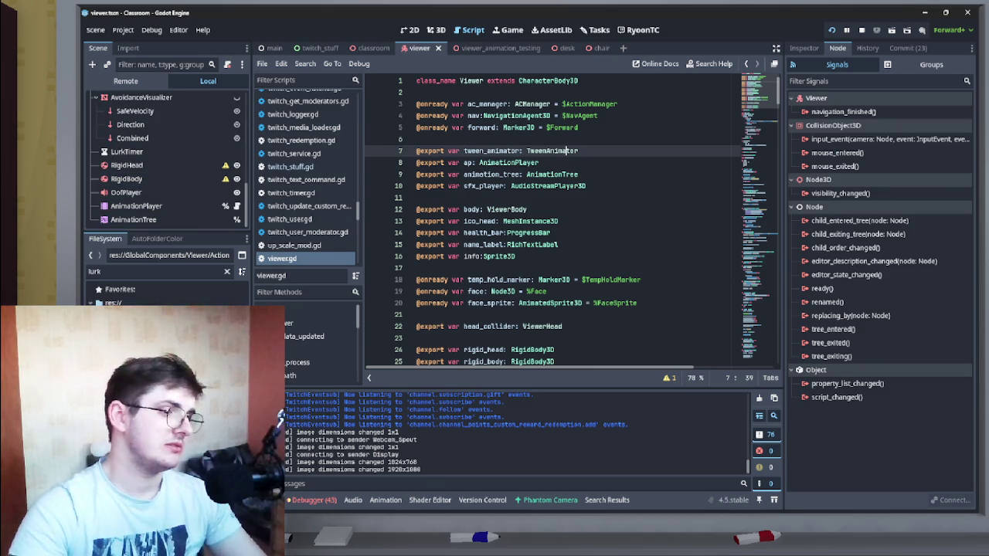
Step: Select the viewer's AnimationTree and add a new Animation node to its graph
click(133, 219)
click(136, 205)
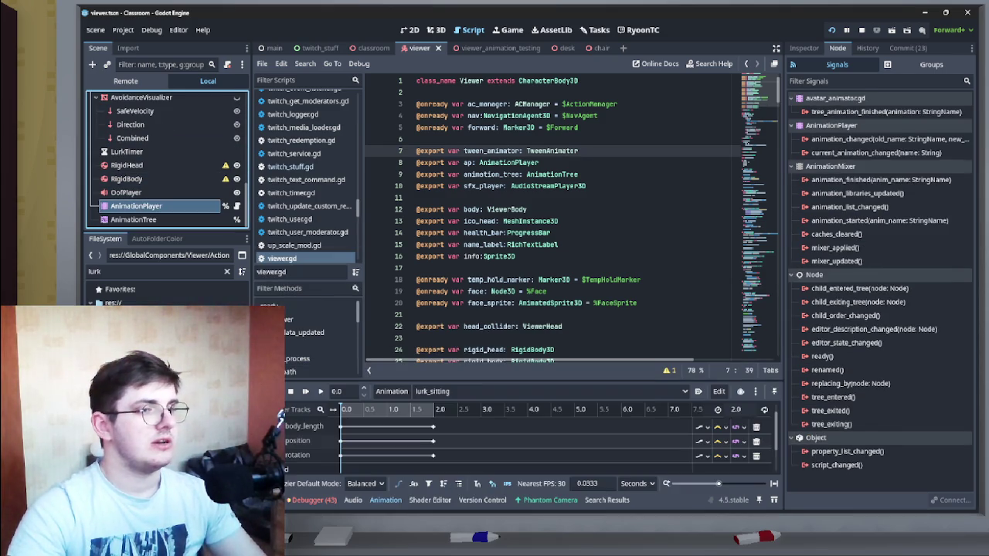
click(133, 219)
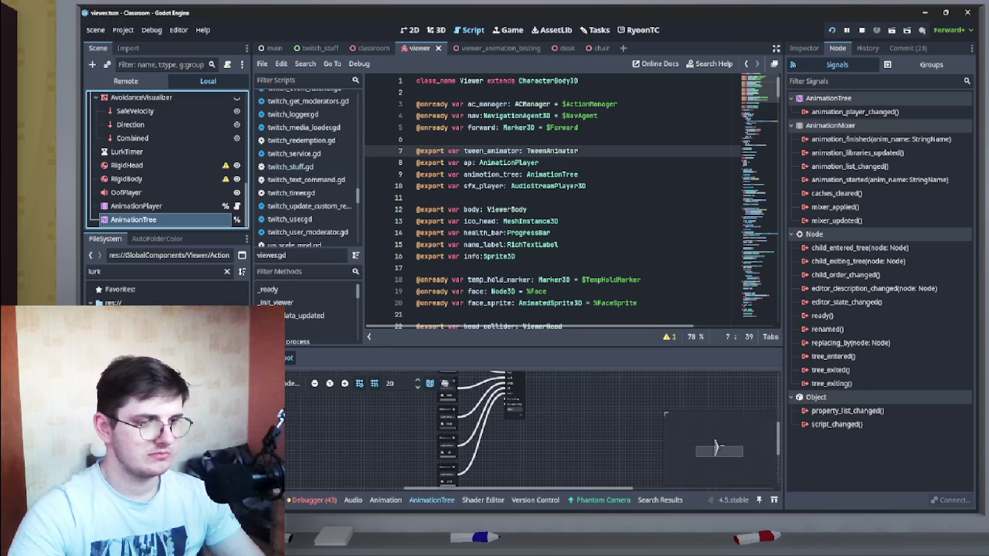
right_click(504, 367)
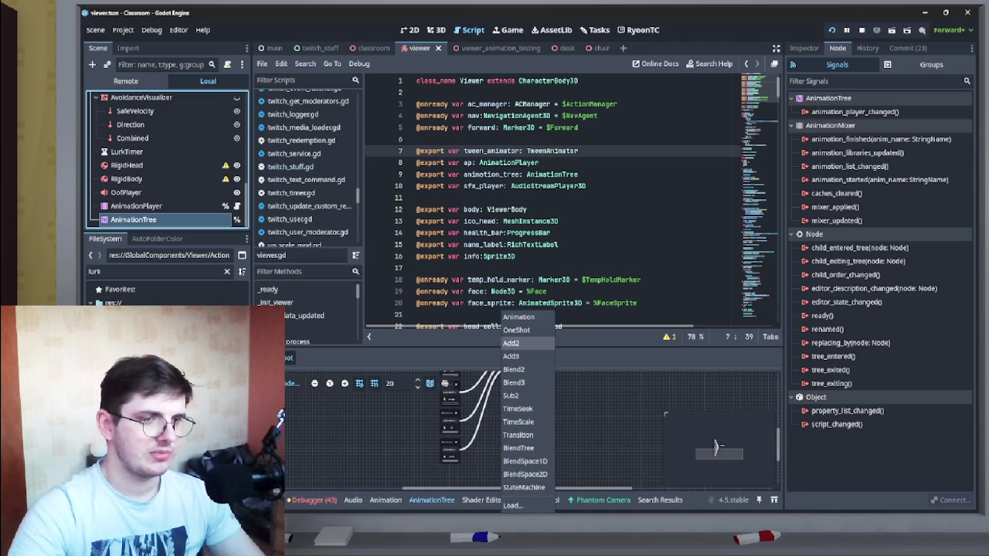
click(517, 317)
right_click(531, 432)
key(Escape)
Step: Set Animation 8 to lurk_sitting and Animation 9 to lurk_standing
scroll(541, 436, up, 3)
scroll(448, 414, up, 2)
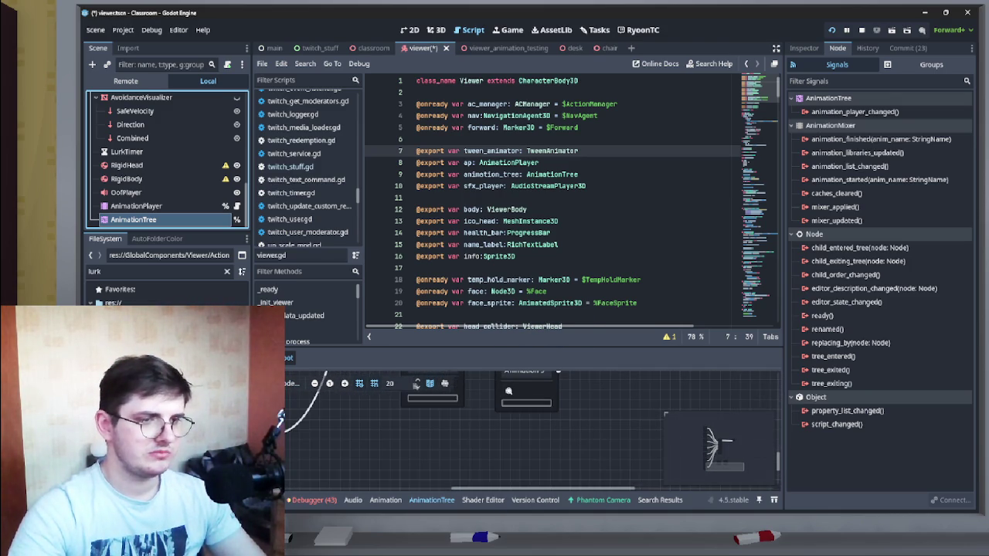
click(442, 414)
click(451, 445)
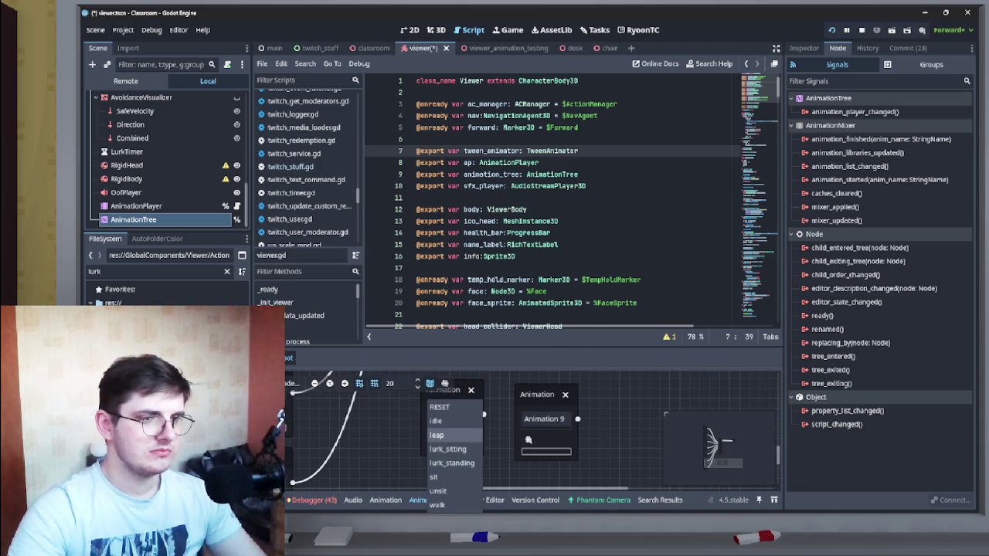
key(Down)
key(Return)
click(546, 451)
click(550, 462)
Step: Connect a lurk animation node into the graph, save the scene, and run the game
scroll(533, 433, down, 5)
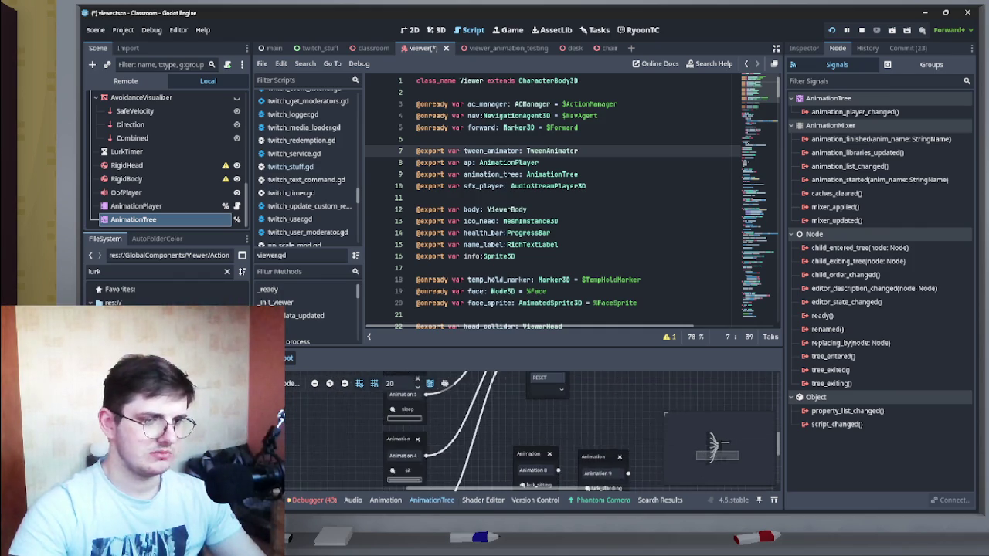
drag(522, 475, 504, 442)
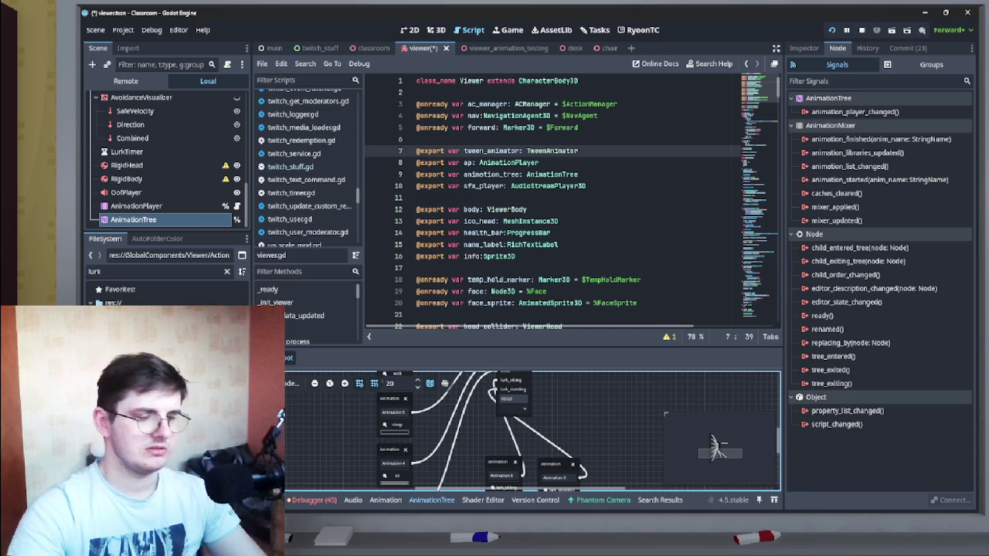
key(F5)
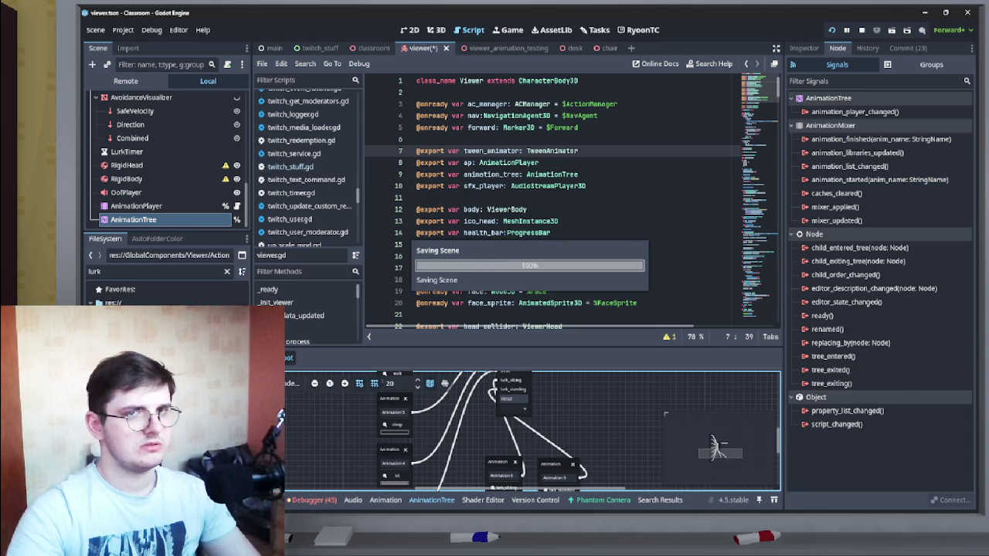
key(alt+Tab)
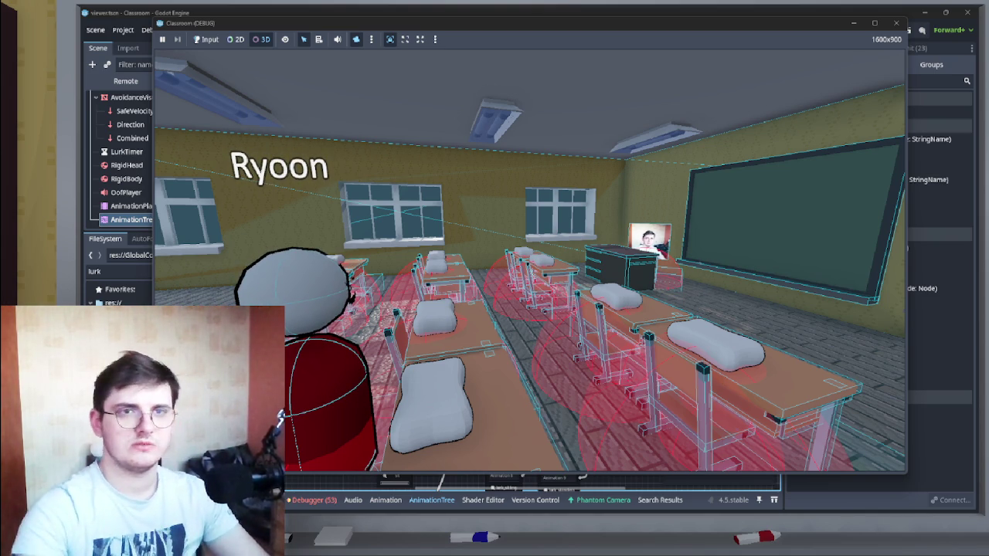
Step: Relaunch the game, log in via Twitch Connections, and load the classroom level from Level Select
click(896, 22)
key(F5)
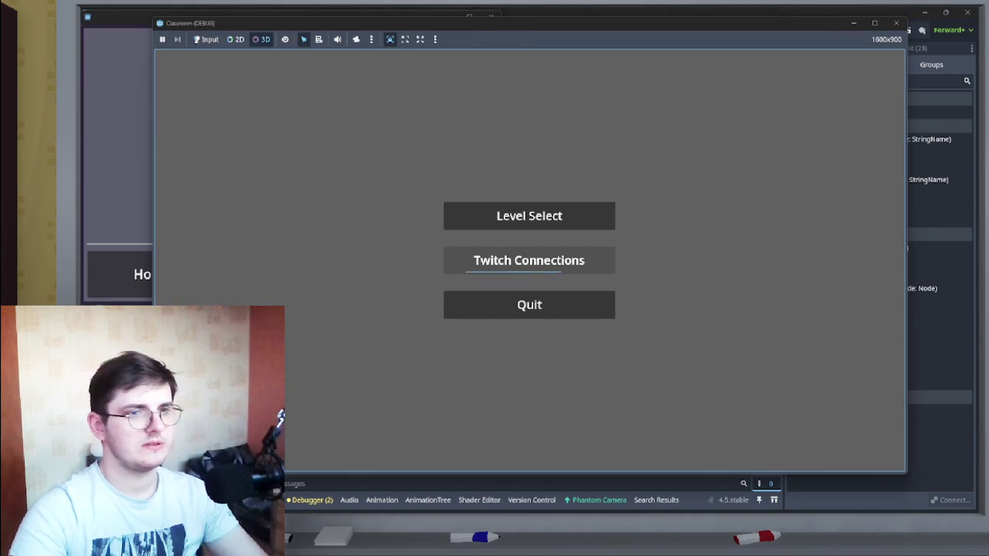
click(529, 261)
click(529, 260)
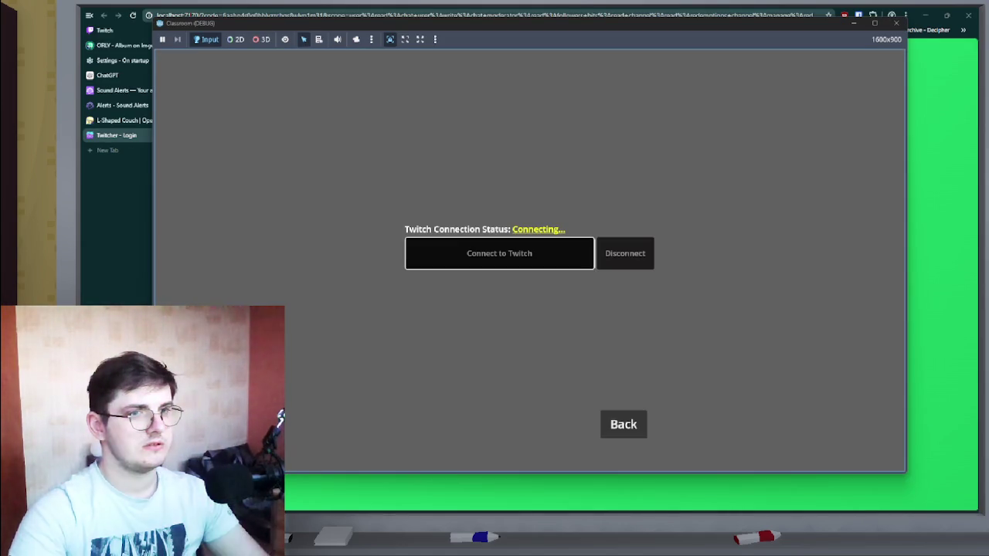
click(625, 424)
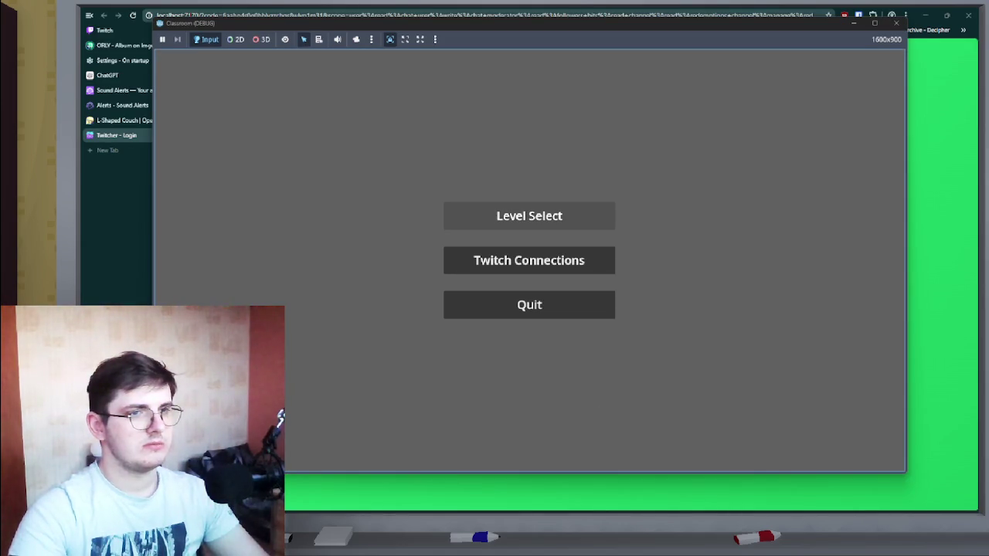
click(529, 216)
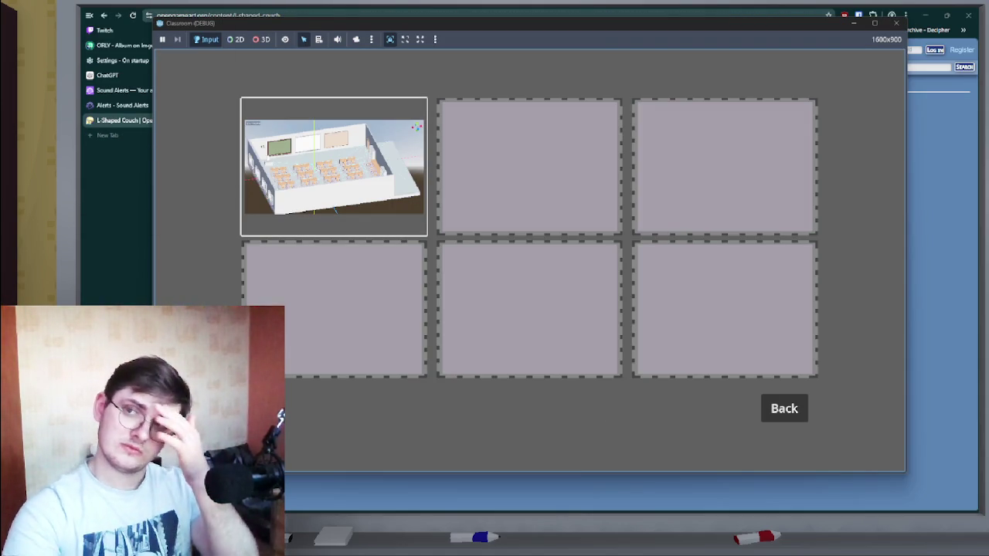
click(332, 166)
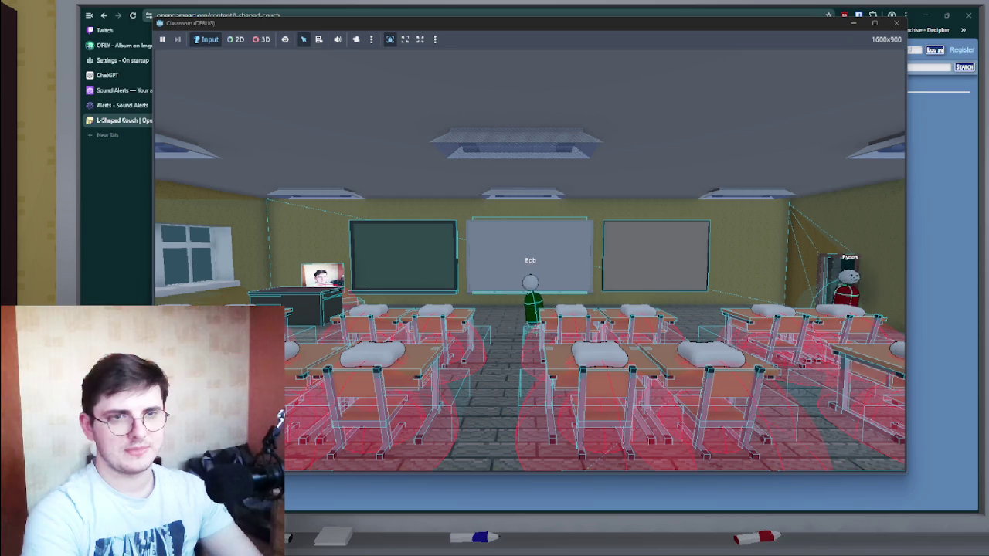
Step: Orbit the in-game camera around Ryoon's desk and pillow, then return to the editor's viewer.gd
click(260, 38)
mouse_move(530, 260)
mouse_down()
mouse_move(641, 255)
mouse_move(641, 193)
mouse_move(617, 201)
mouse_move(803, 220)
mouse_up()
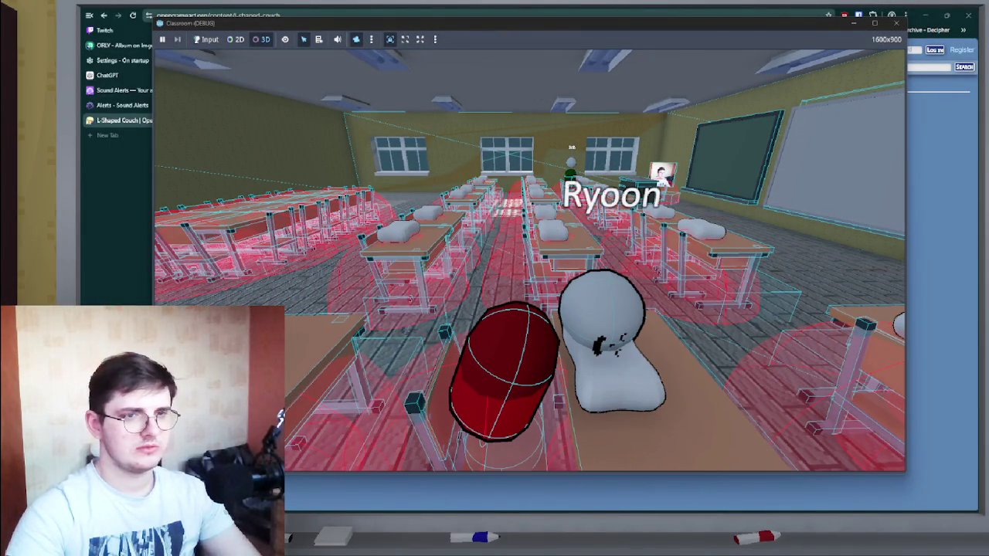
mouse_move(803, 220)
mouse_down()
mouse_move(888, 228)
mouse_move(796, 226)
mouse_up()
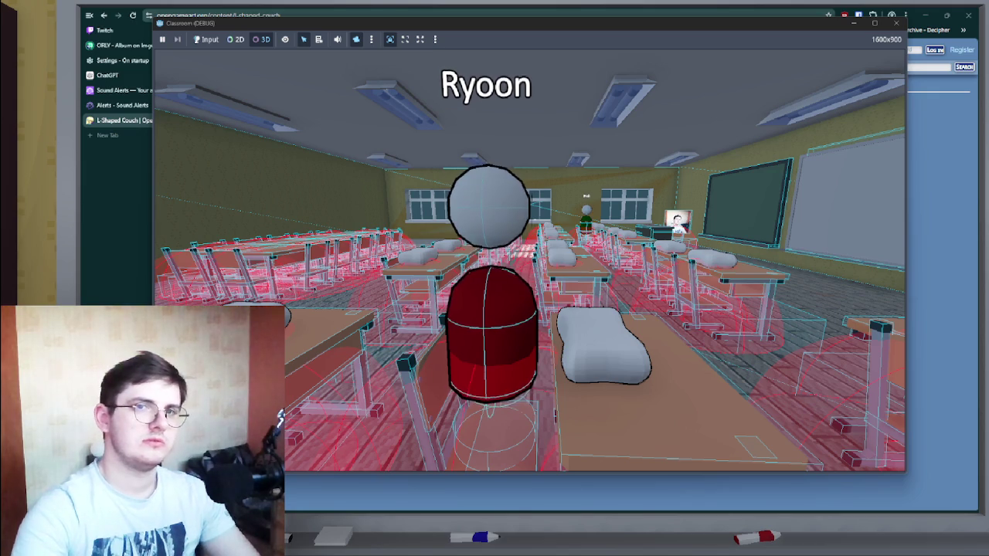
key(alt+Tab)
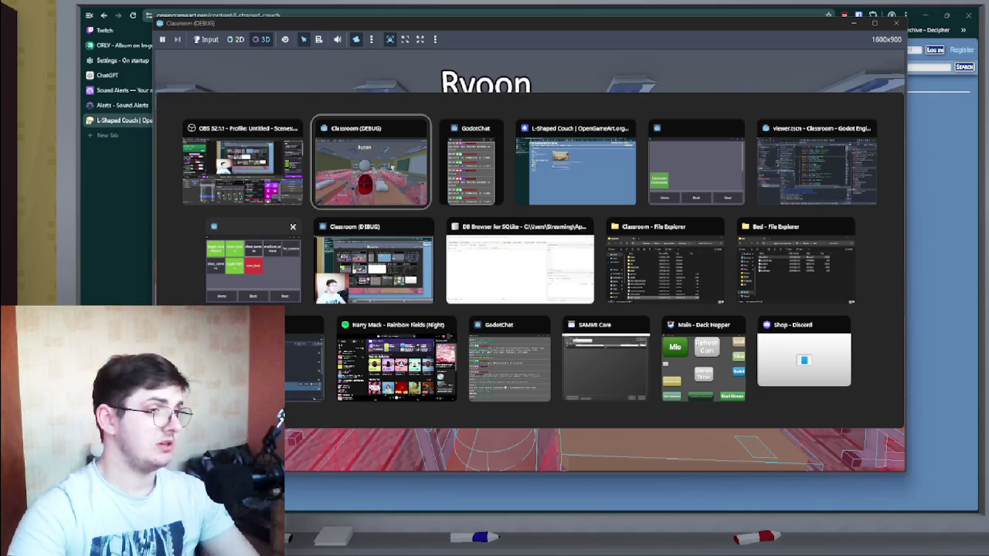
click(816, 162)
scroll(572, 224, down, 6)
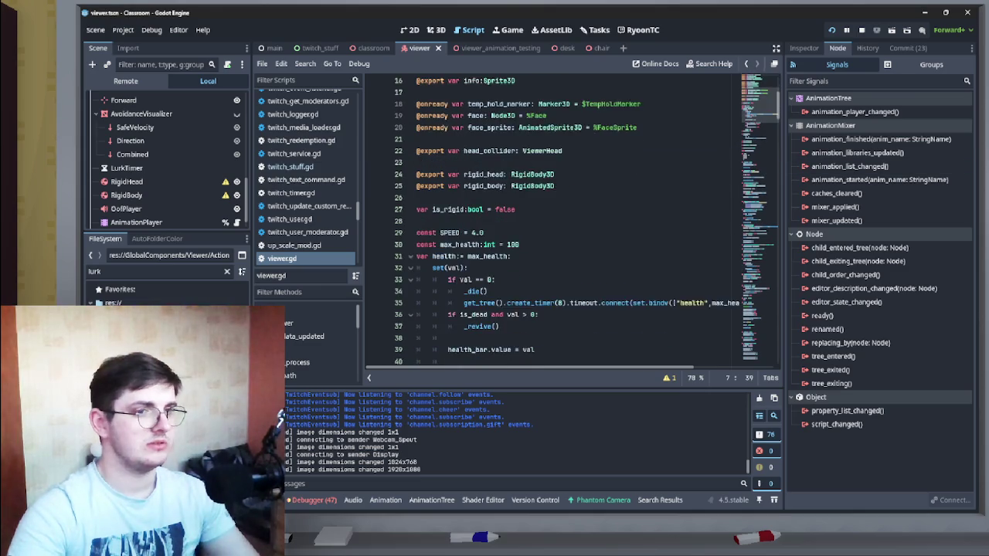
Step: Select the desk lookup and toggle_pillow(true) lines in the lurk action's execute()
scroll(571, 224, down, 3)
scroll(154, 201, down, 1)
click(155, 219)
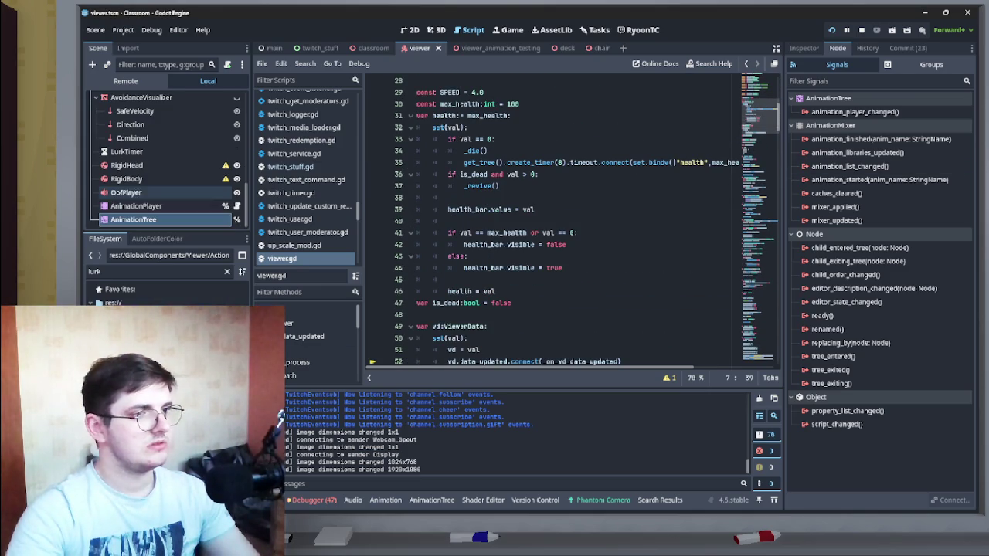
scroll(572, 220, down, 7)
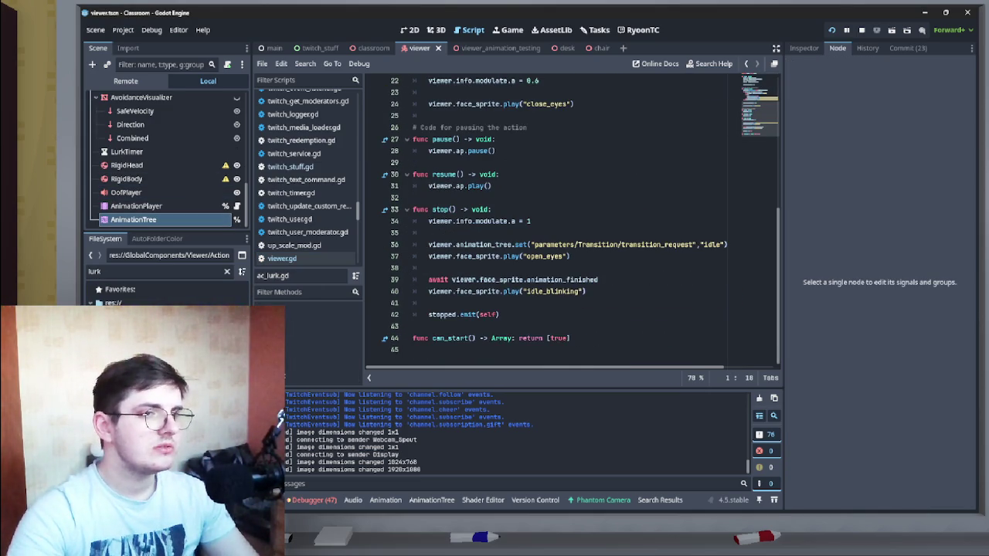
scroll(579, 220, up, 6)
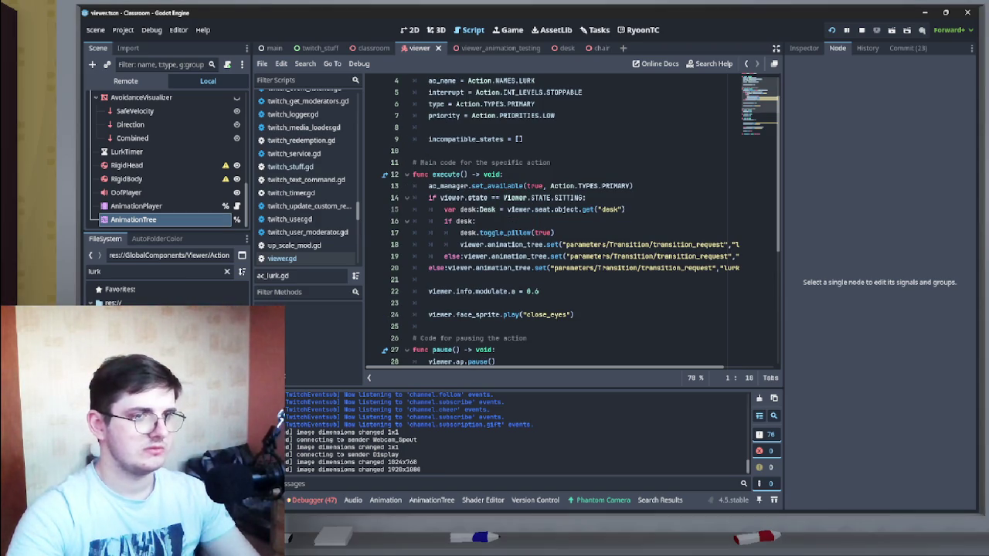
click(555, 233)
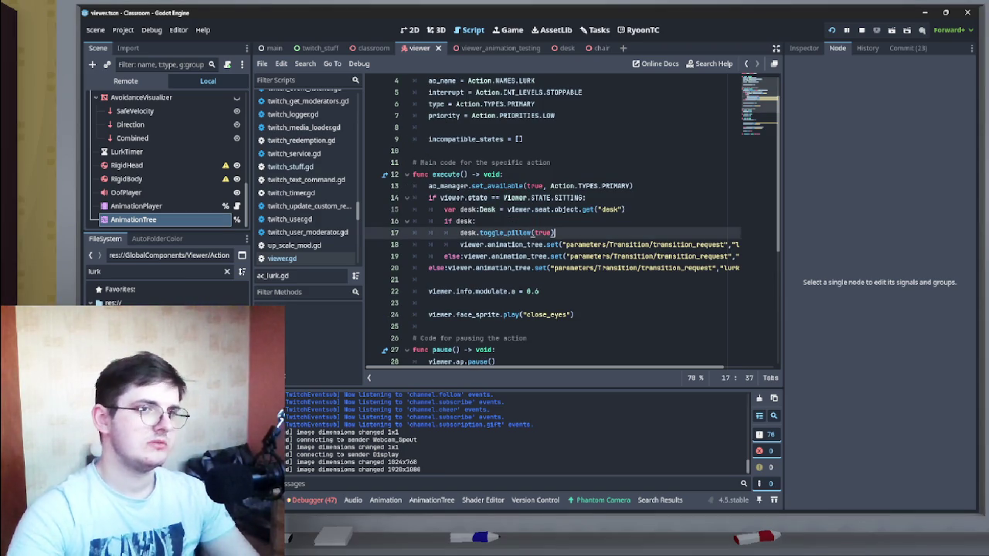
drag(554, 233, 461, 209)
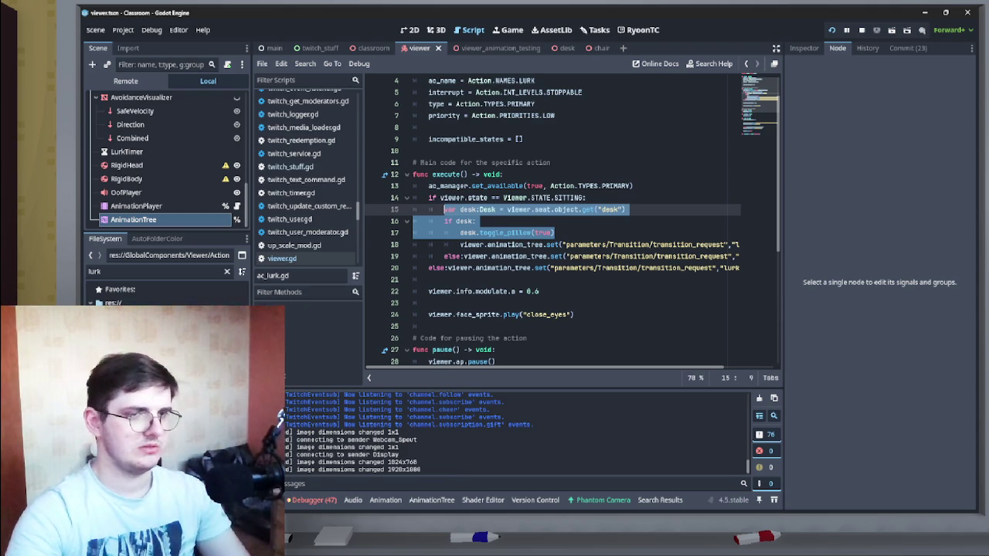
Step: Paste the desk and pillow lines into stop(), just before the open_eyes call
scroll(571, 221, down, 6)
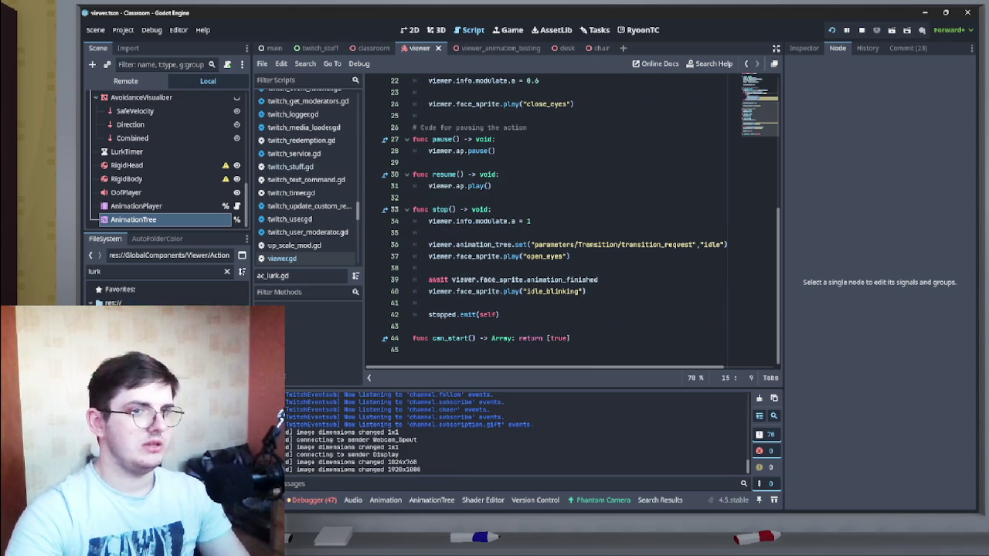
click(429, 232)
text(var desk:Desk = viewer.seat.object.get("desk") 		if desk: 			desk.toggle_pillow(true))
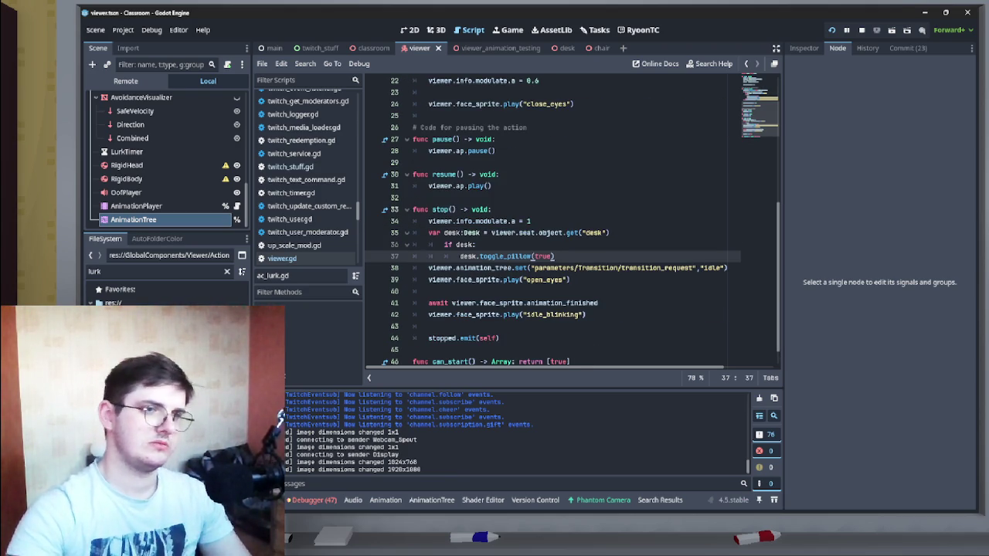
key(ctrl+z)
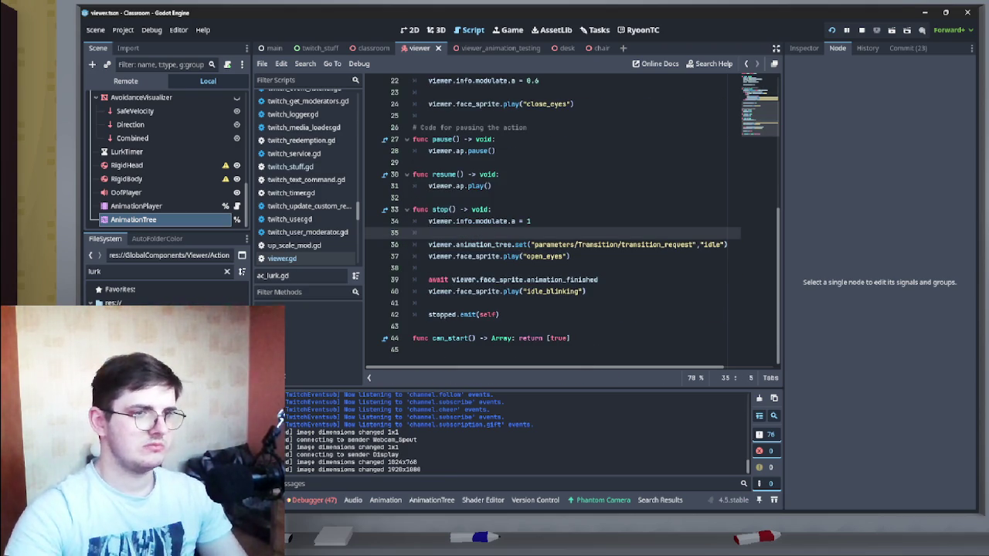
click(429, 256)
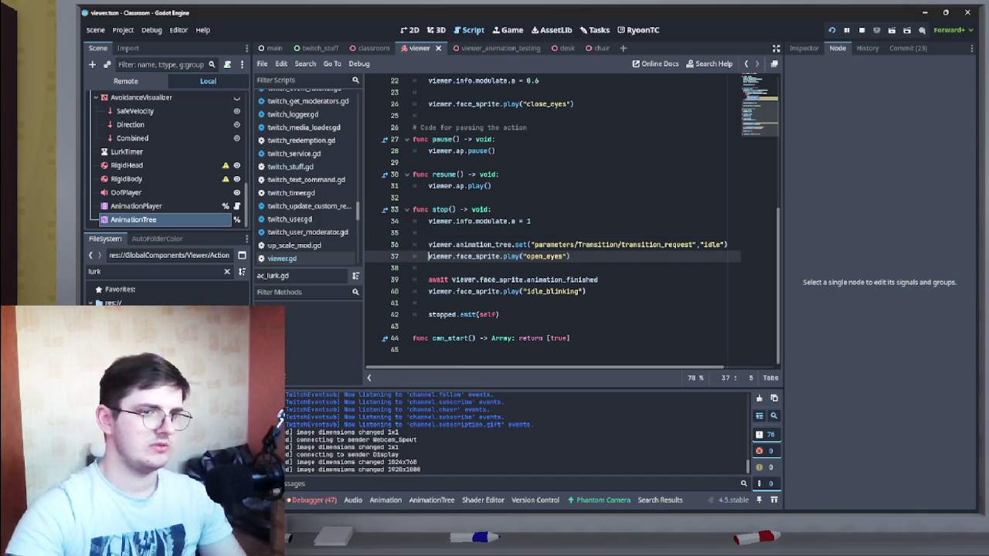
key(ctrl+y)
key(ctrl+y)
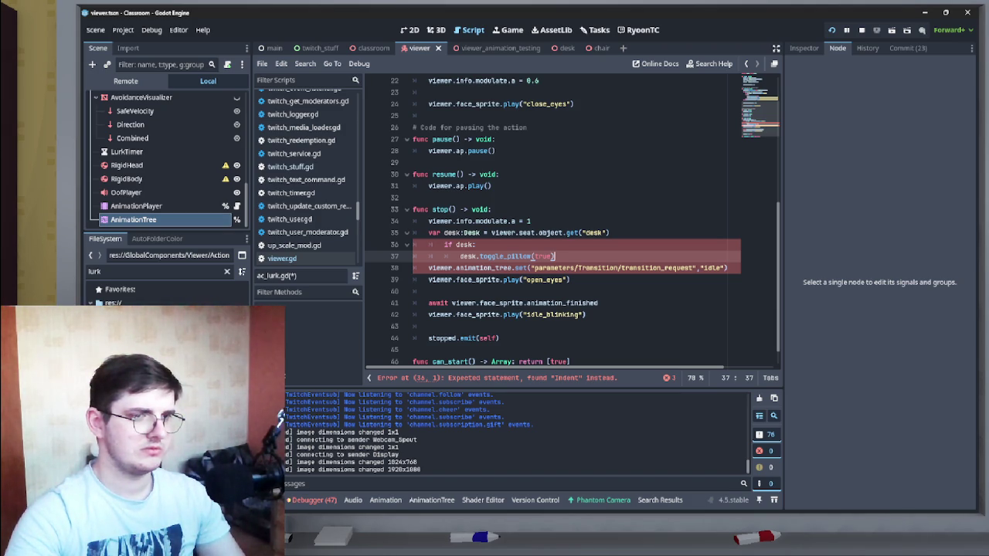
Step: Fix stop()'s indentation so toggle_pillow(true) sits inside the if-desk check, save, then test-run
click(444, 244)
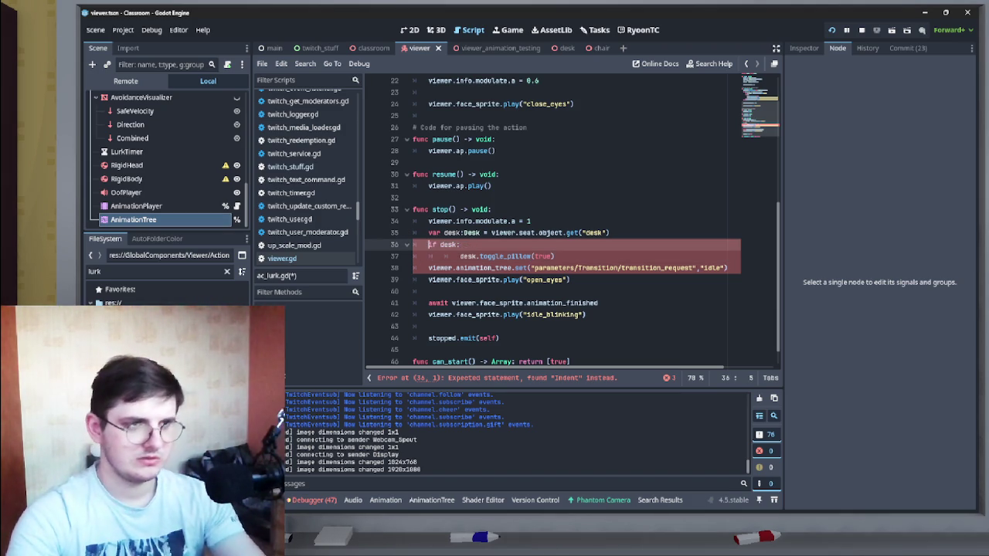
click(444, 256)
key(Return)
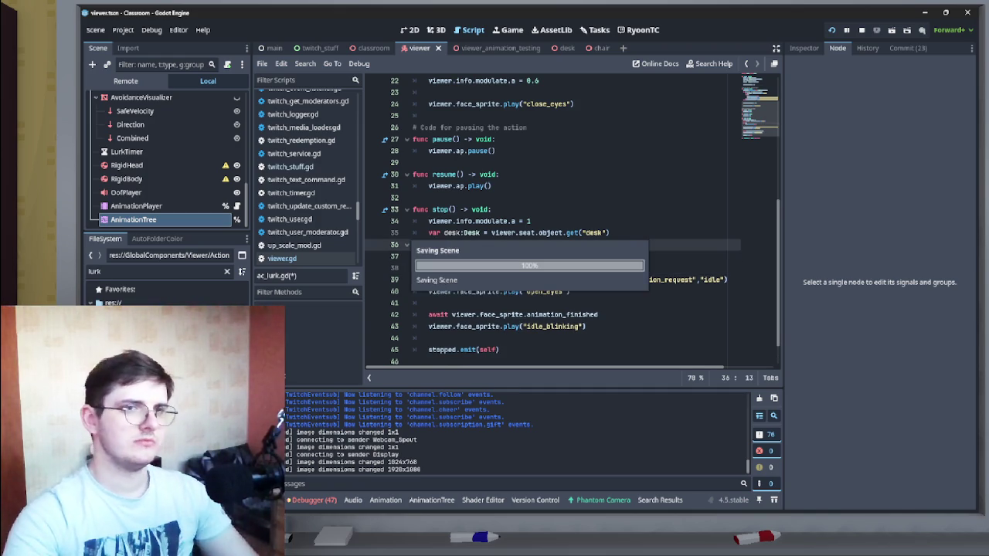
key(alt+Tab)
key(Escape)
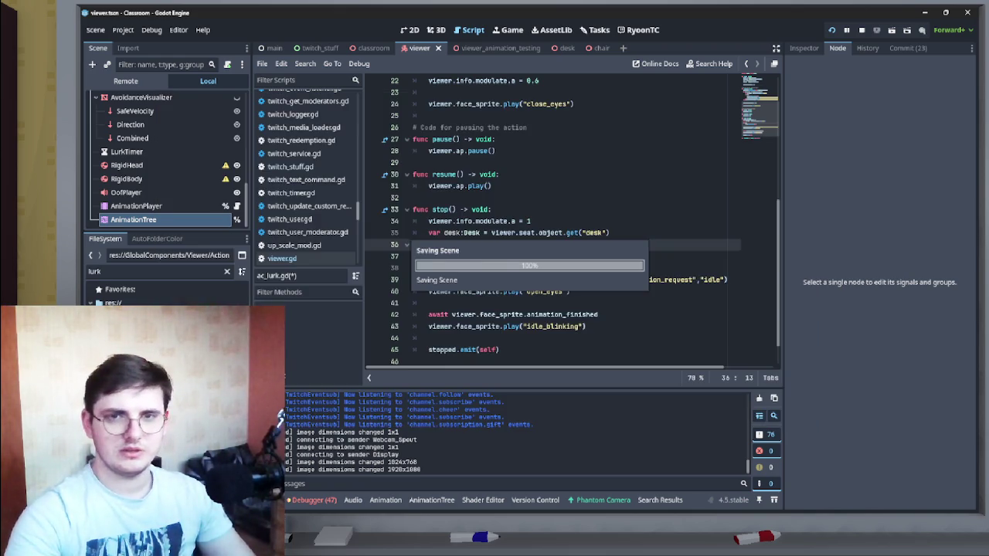
key(alt+Tab)
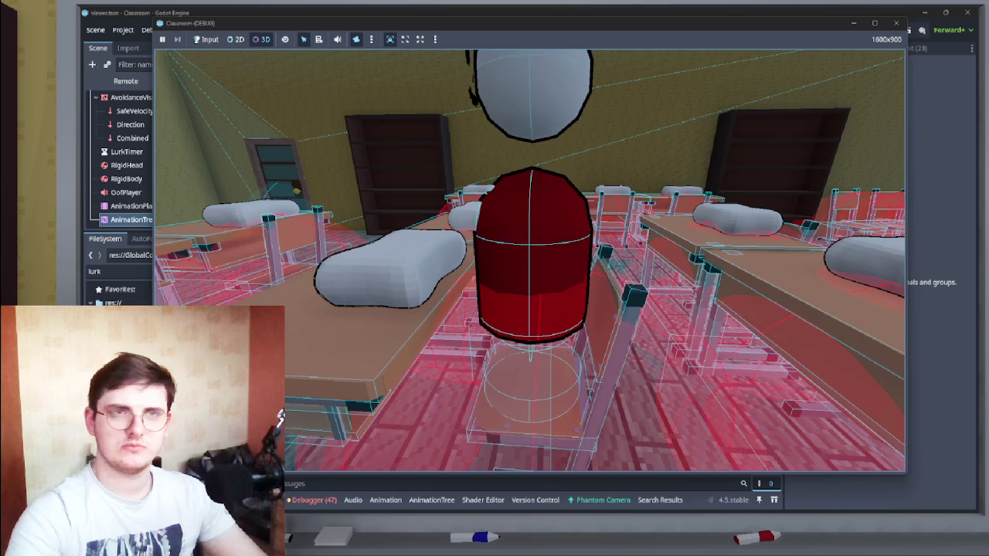
key(F8)
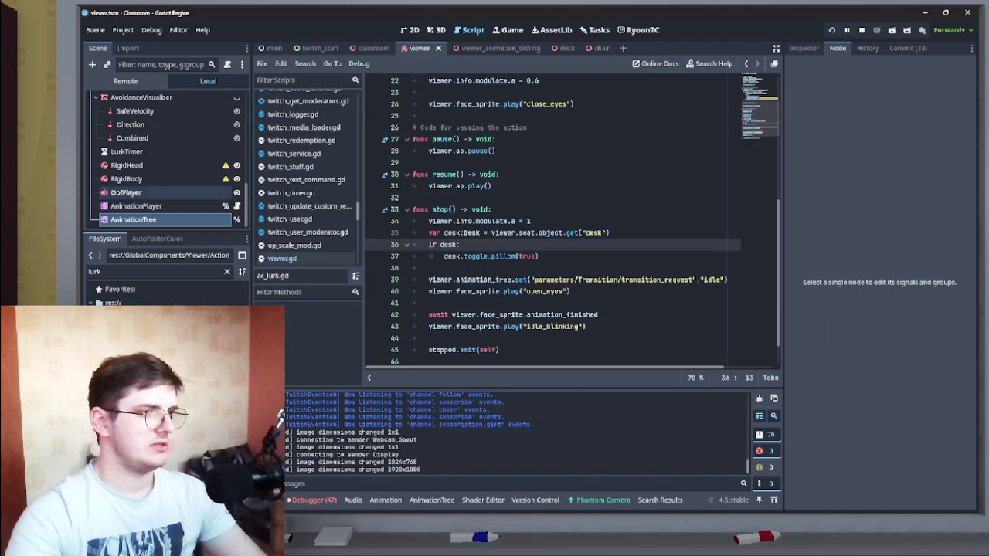
Step: Check the body_length keyframe value at time 0 in the RESET animation
click(136, 205)
click(541, 392)
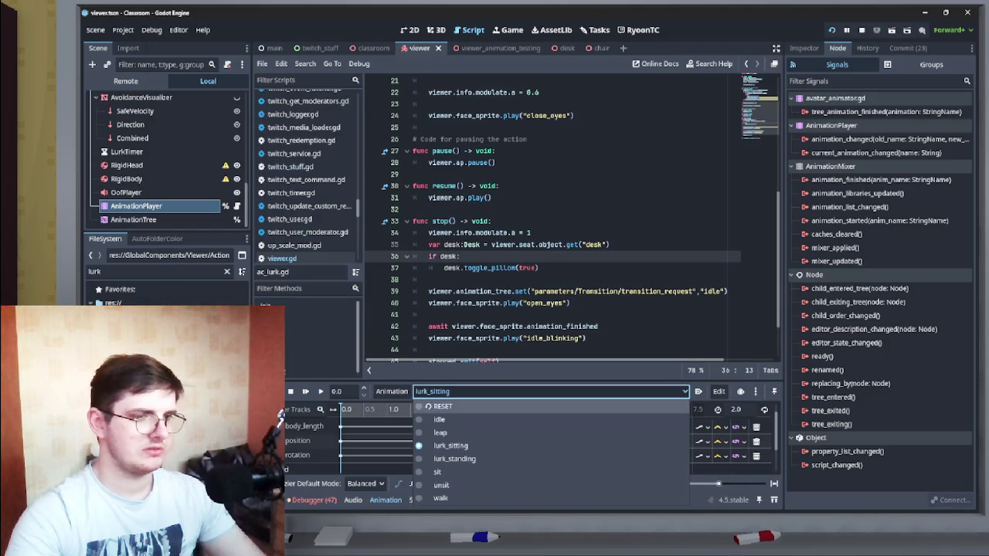
click(440, 406)
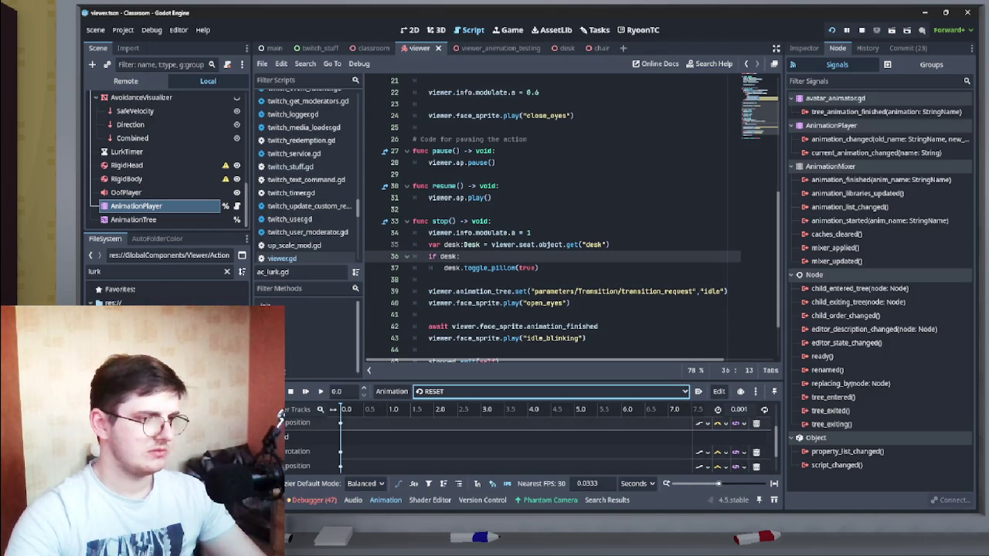
scroll(525, 445, down, 1)
scroll(526, 444, down, 1)
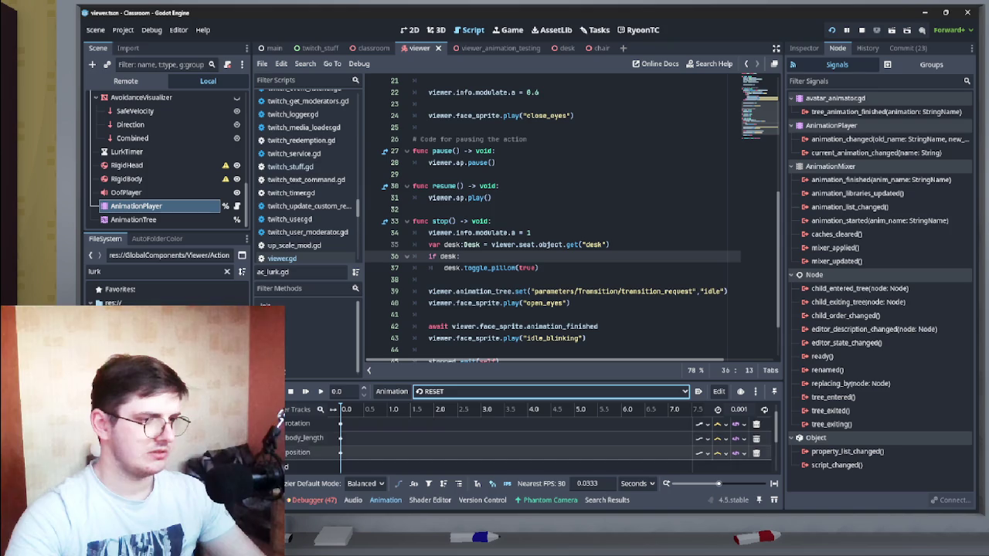
click(340, 437)
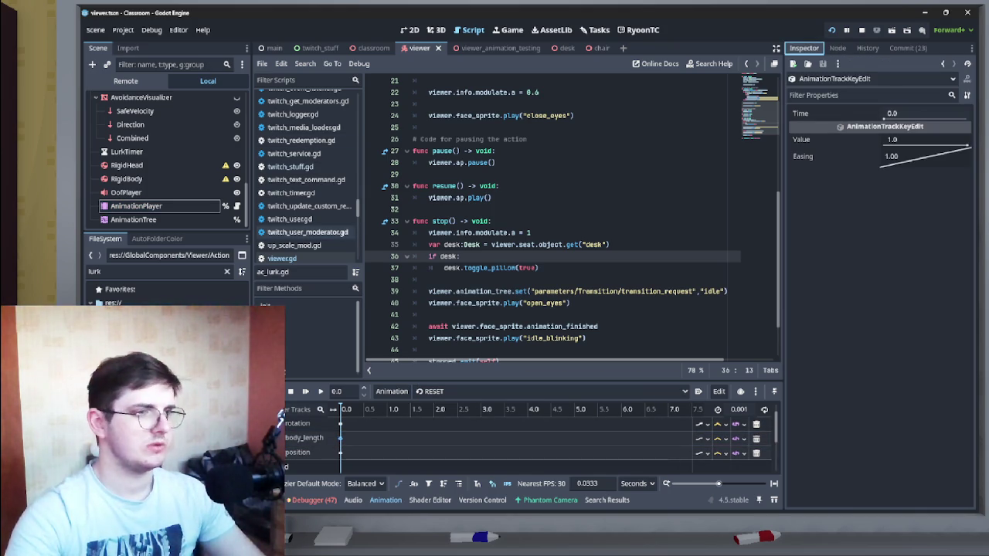
Step: Key the Body node's Body Length (1.0) as a new track in the idle animation and save
click(136, 205)
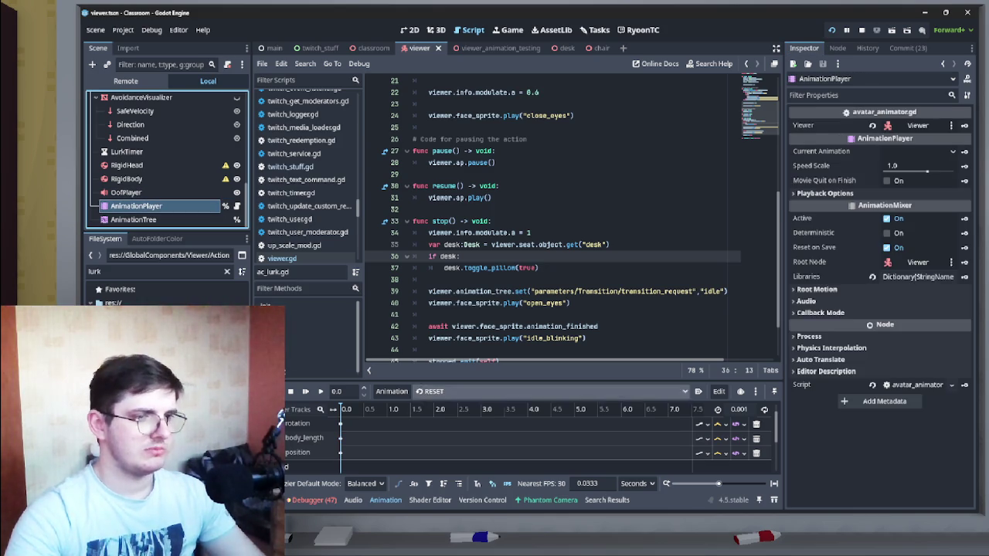
click(433, 391)
click(439, 419)
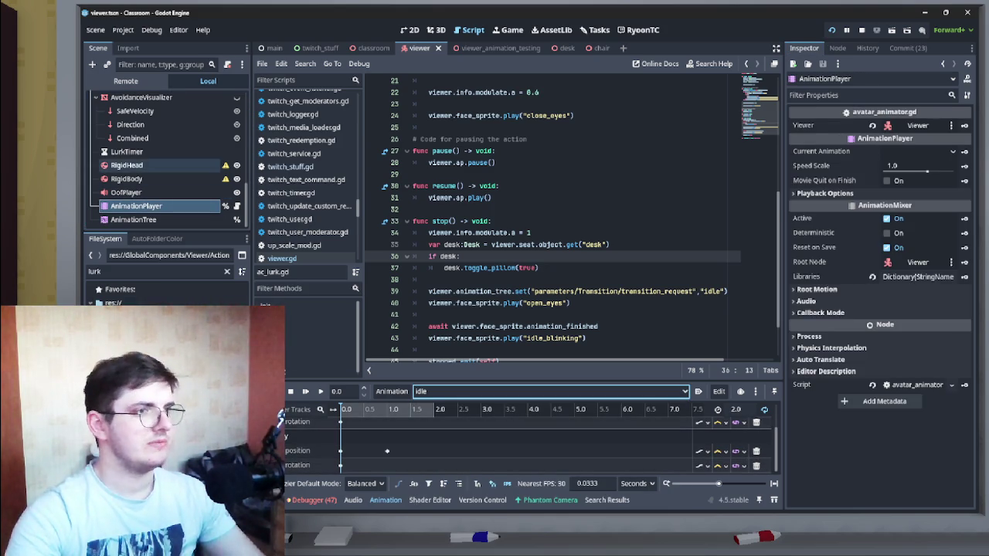
scroll(131, 164, up, 5)
scroll(132, 163, up, 5)
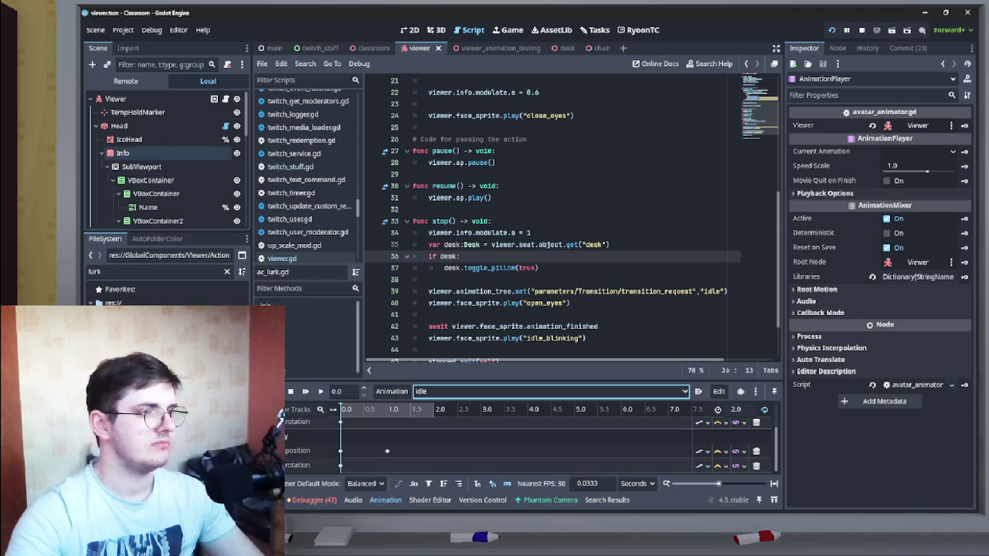
scroll(166, 158, down, 5)
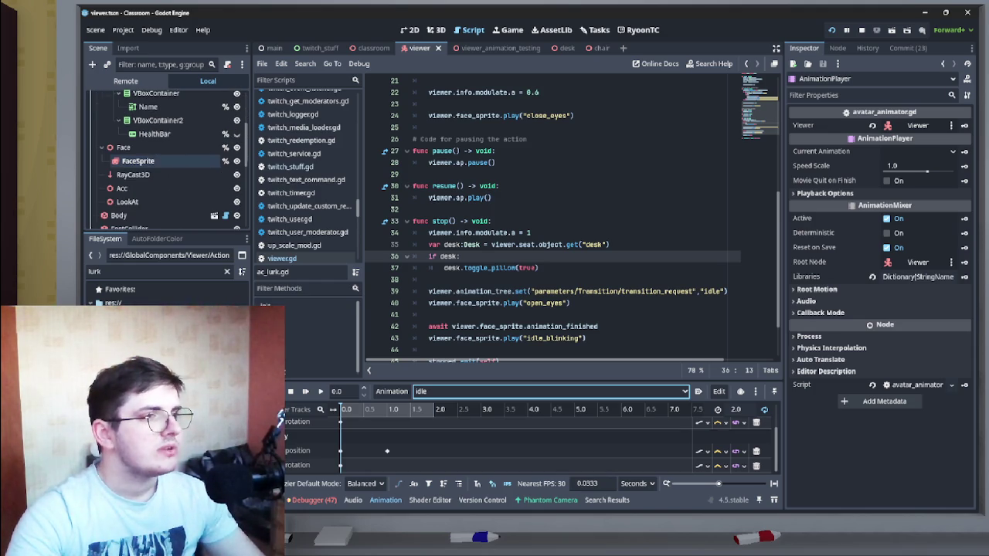
click(118, 215)
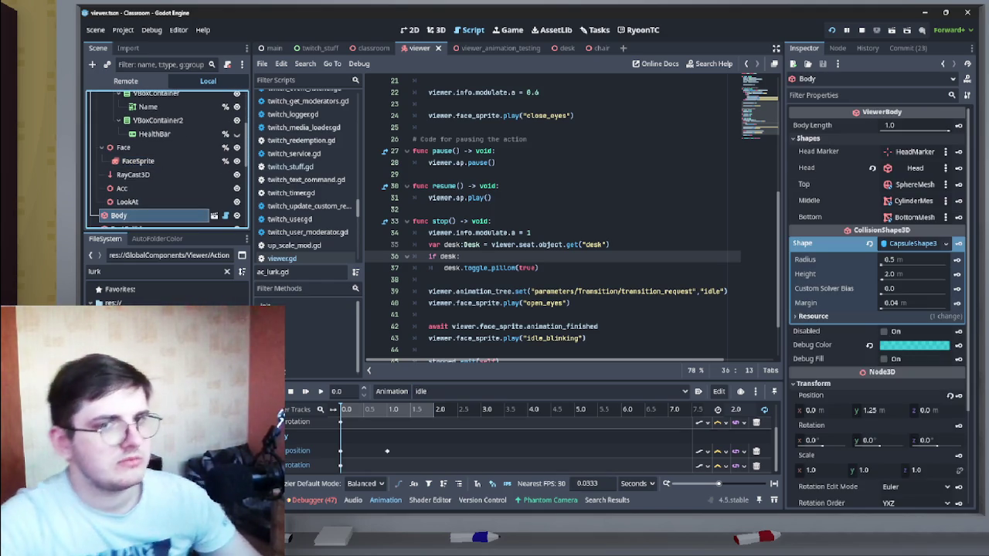
click(957, 125)
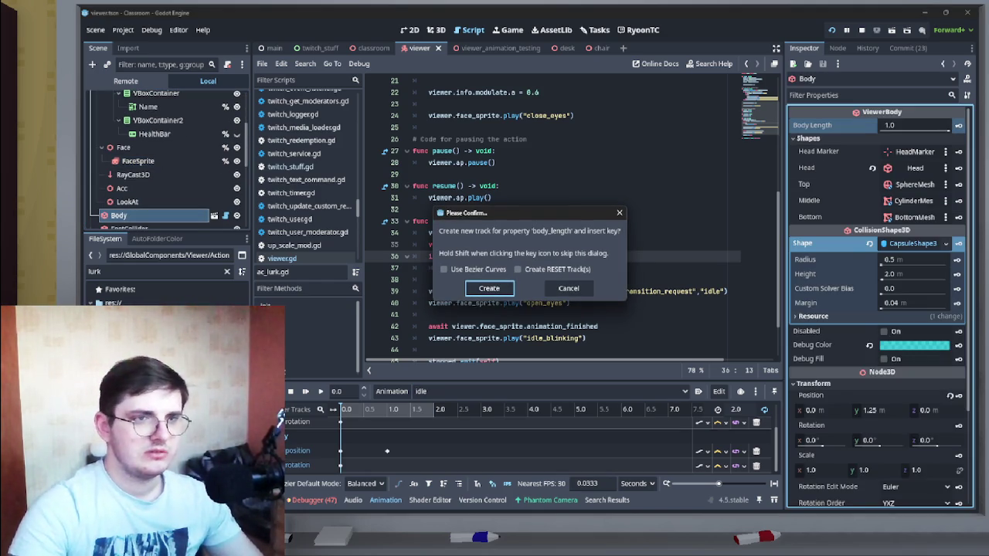
click(489, 288)
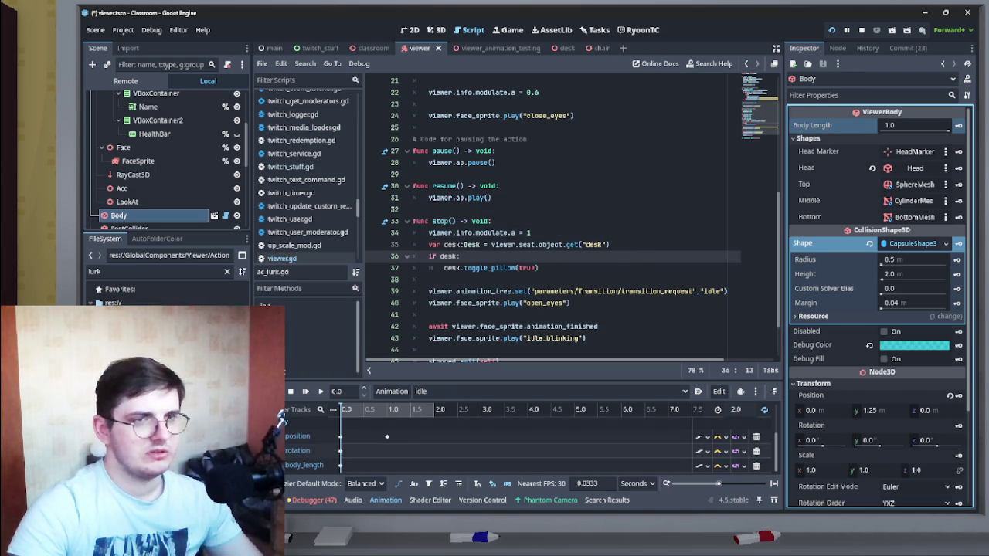
key(ctrl+s)
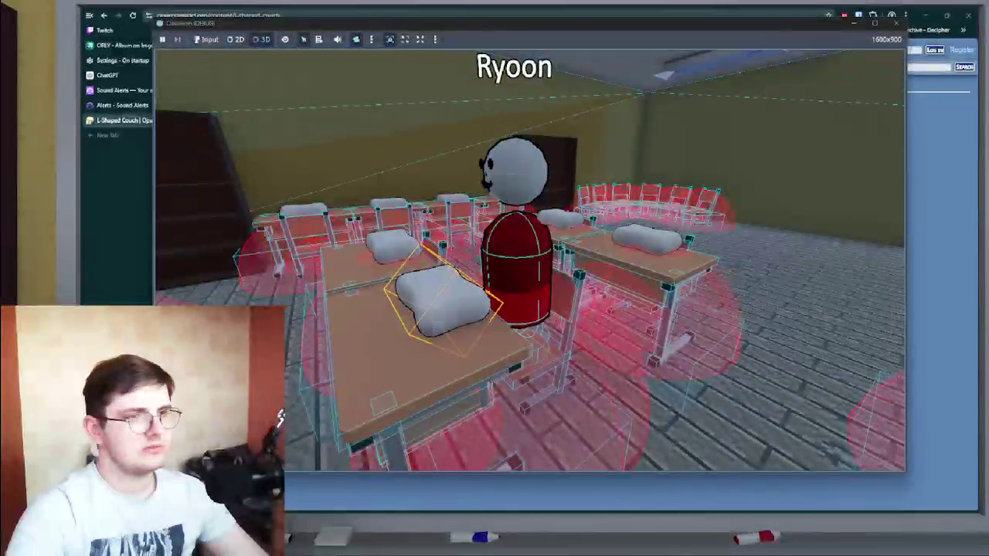
Step: Return from the classroom test run to the editor and scroll through the lurk action's stop() code
key(alt+Tab)
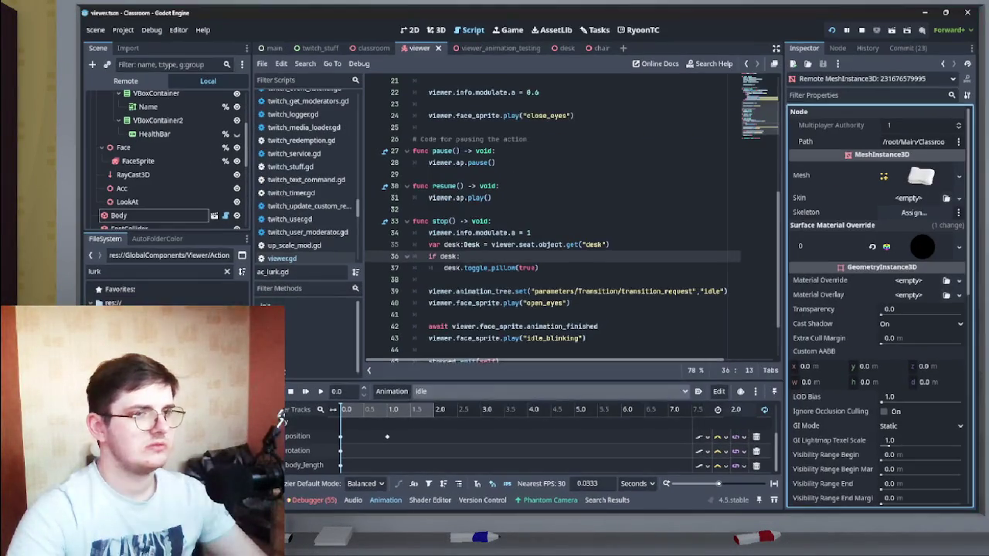
scroll(572, 216, down, 2)
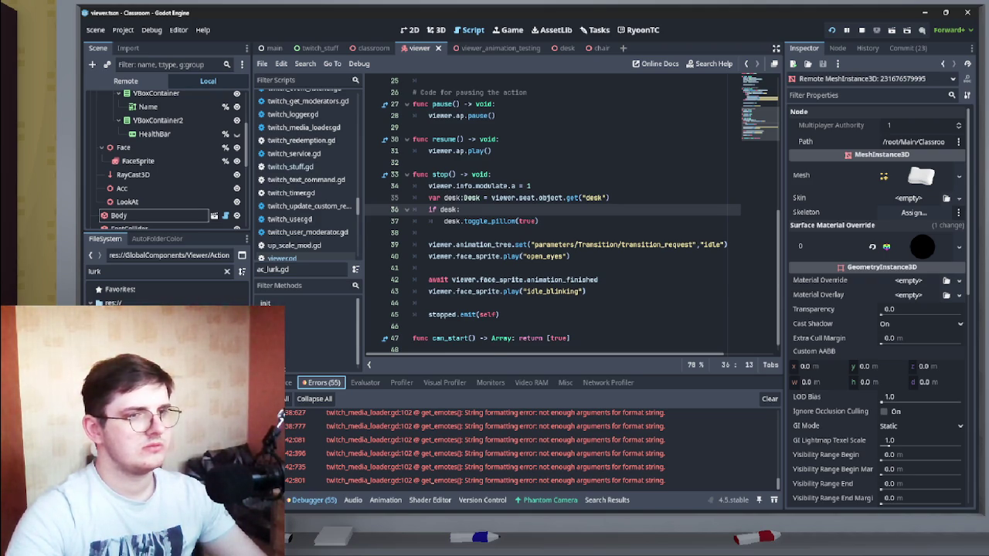
Step: Insert a blank line above the desk check in stop(), removing the temporary typed text
scroll(572, 215, up, 1)
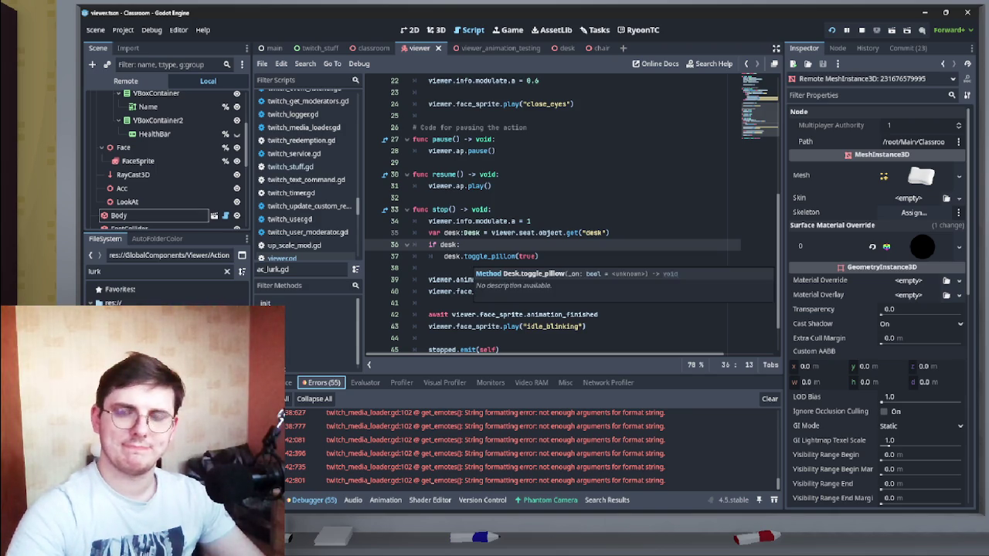
mouse_move(487, 256)
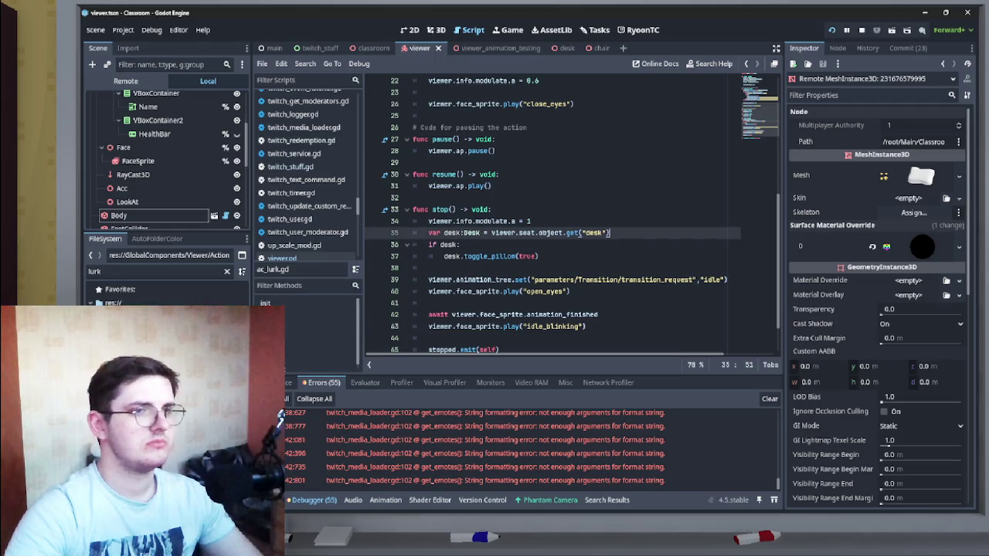
key(Up)
key(Return)
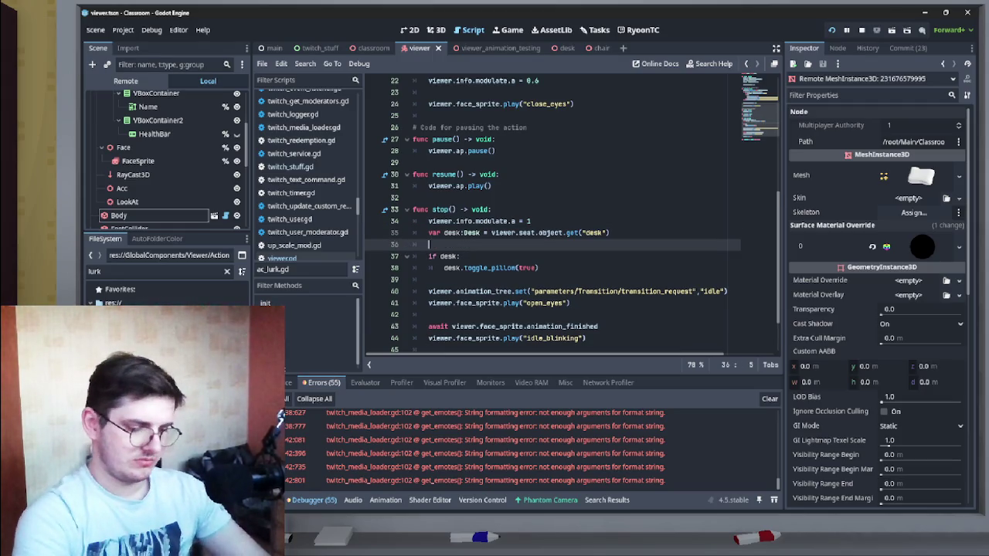
text(t()
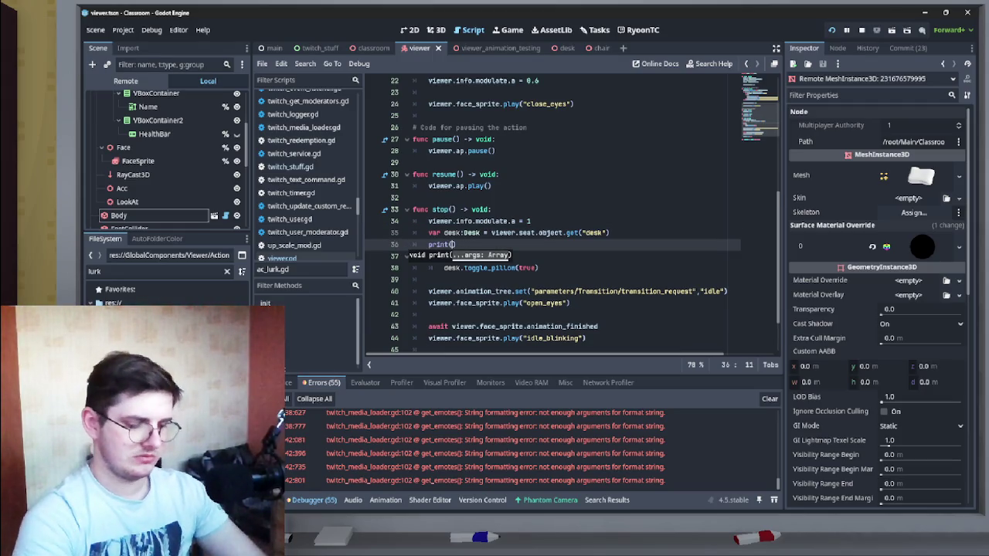
text(asdf)
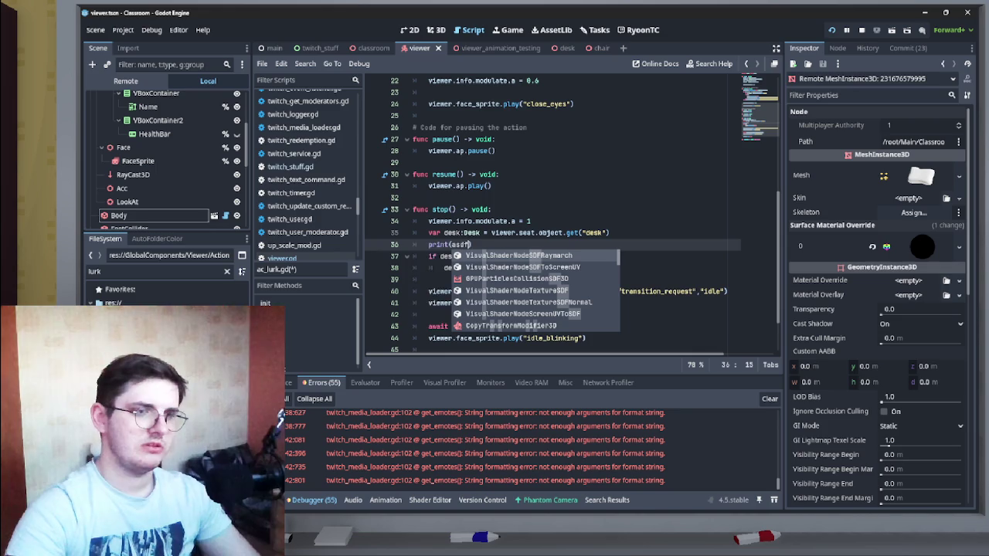
key(BackSpace)
key(BackSpace)
key(BackSpace)
key(BackSpace)
key(BackSpace)
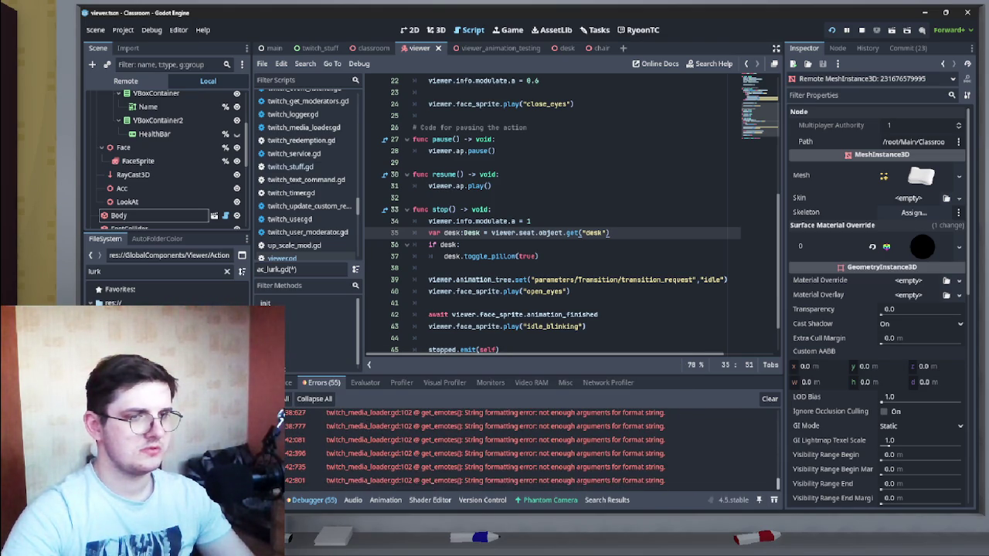
Step: Change desk.toggle_pillow(true) to toggle_pillow(false), then switch to the running Classroom window
click(503, 255)
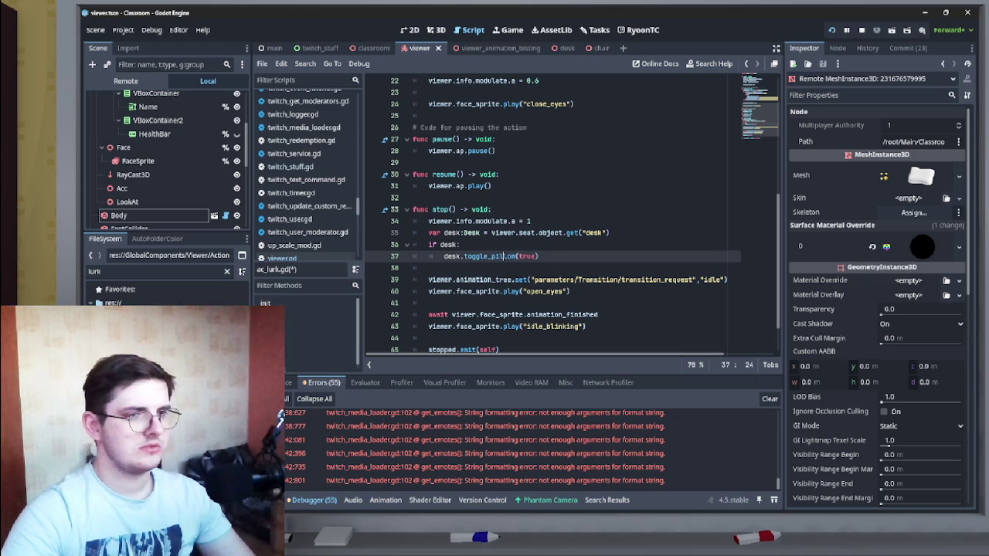
scroll(503, 256, down, 1)
double_click(527, 221)
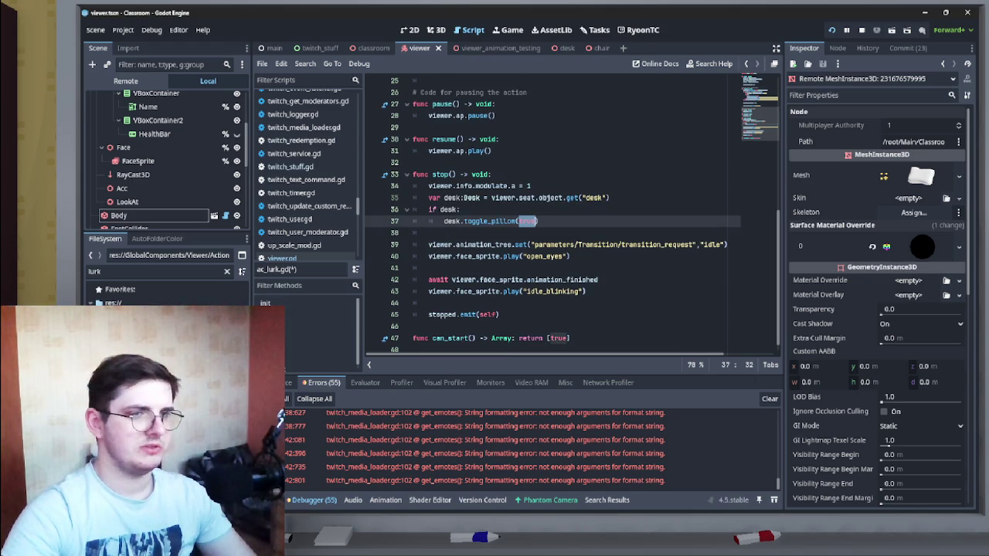
text(false)
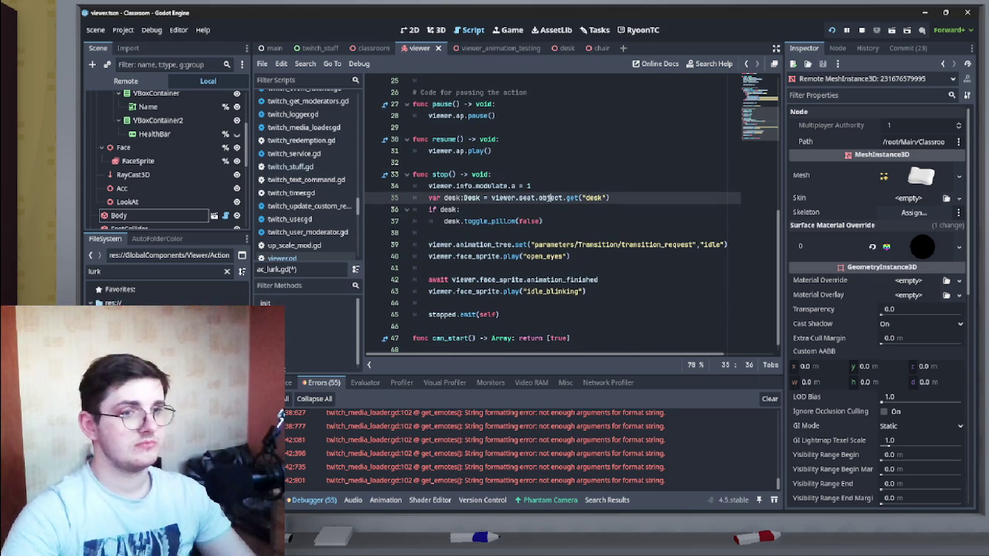
key(super+Tab)
key(Return)
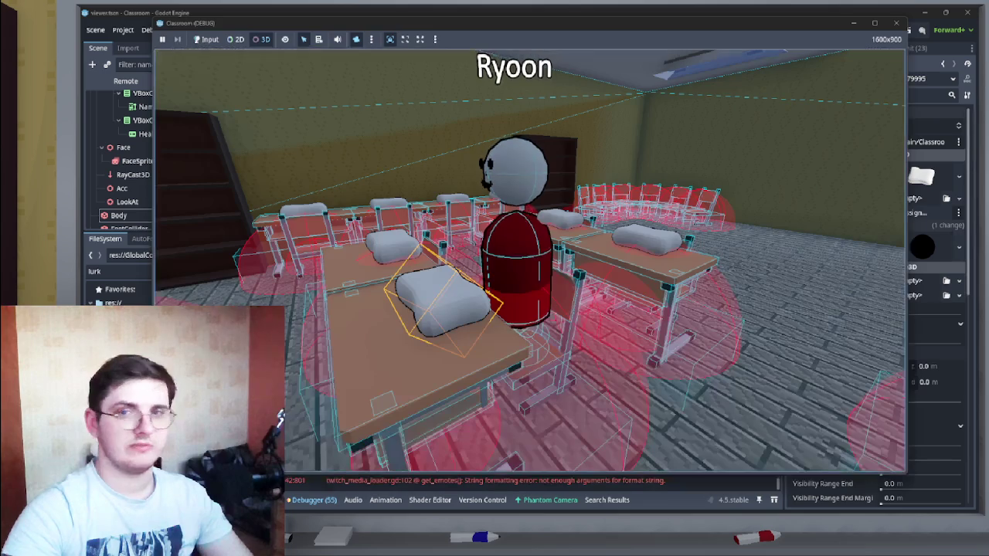
Step: Save the toggle_pillow(false) change and test the lurk behaviour in the running classroom game
key(alt+Tab)
key(ctrl+s)
key(alt+Tab)
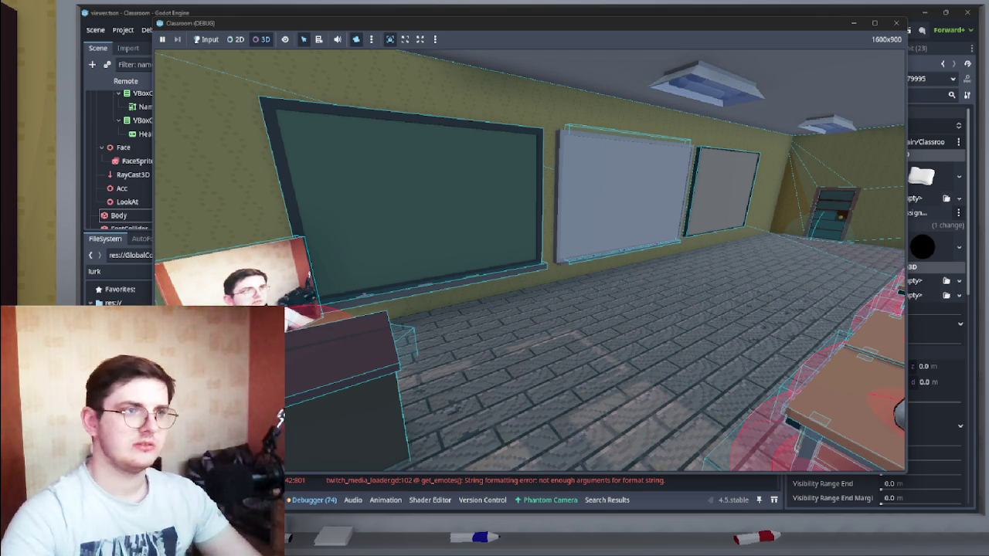
key(alt+Tab)
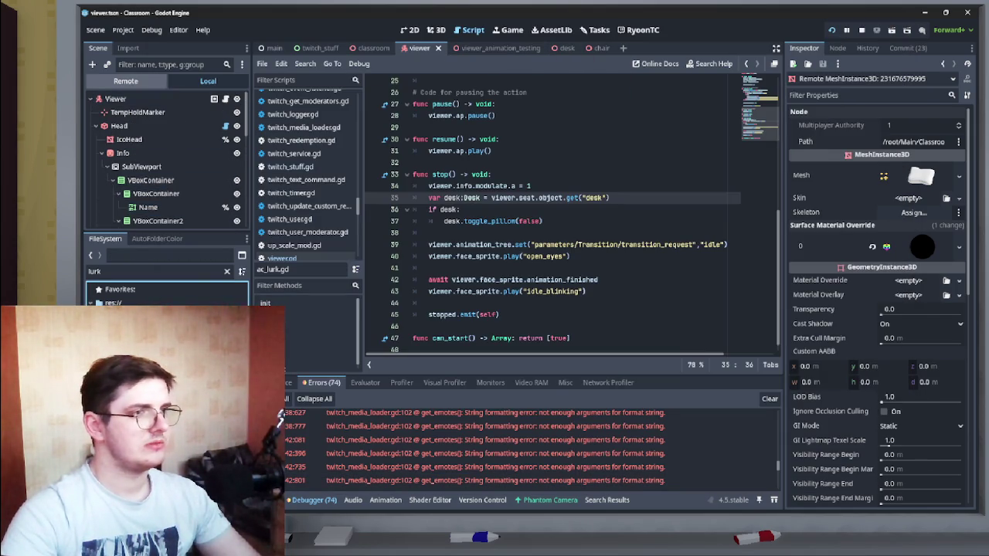
Step: Hide the Pillow node in the desk scene by default and save the scene
click(373, 48)
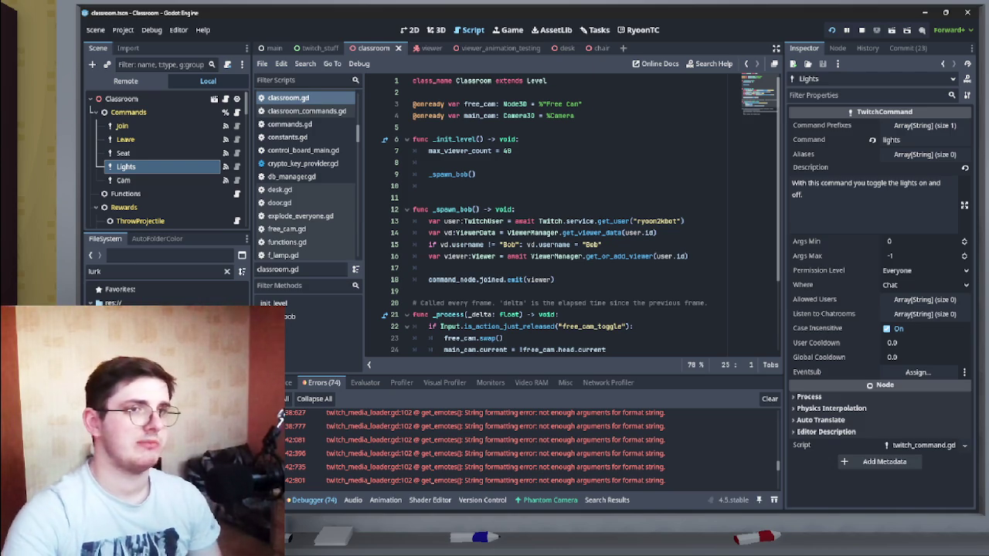
click(562, 48)
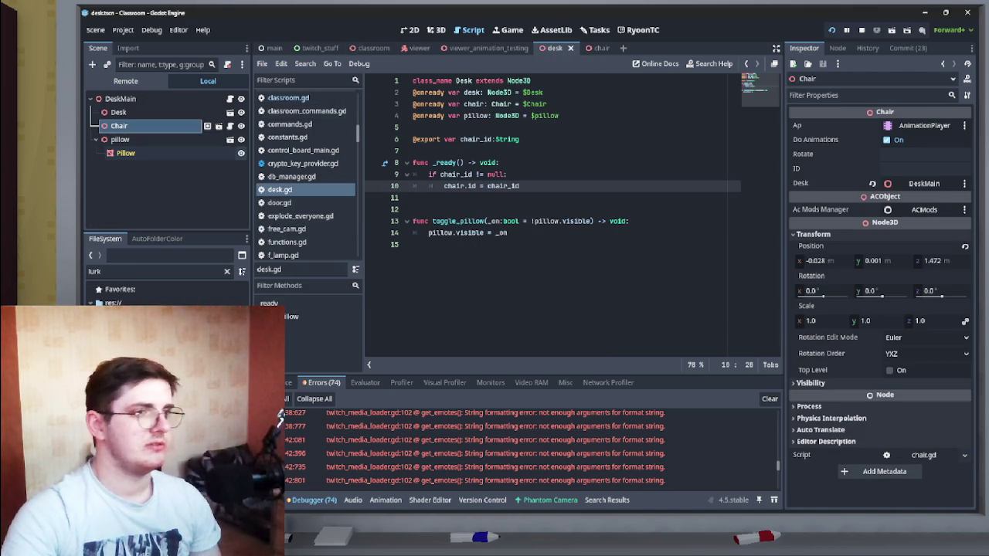
click(241, 139)
key(ctrl+s)
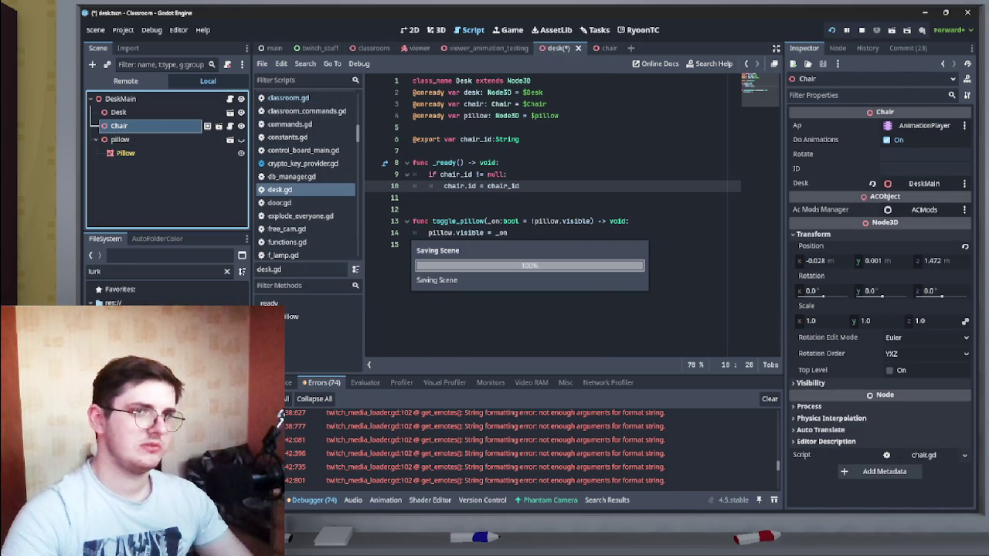
Step: Check the change in the running game, then switch to the viewer_animation_testing scene
key(alt+Tab)
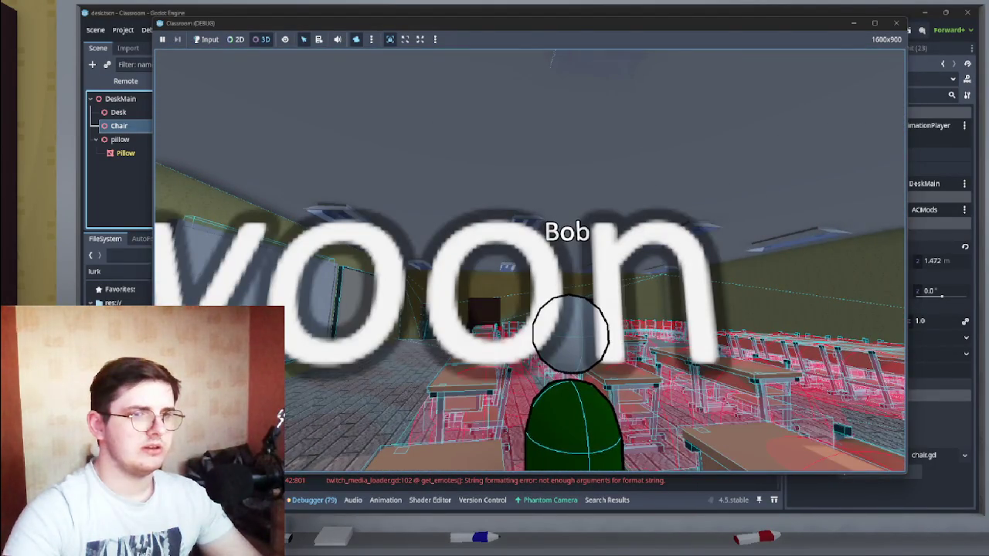
key(alt+Tab)
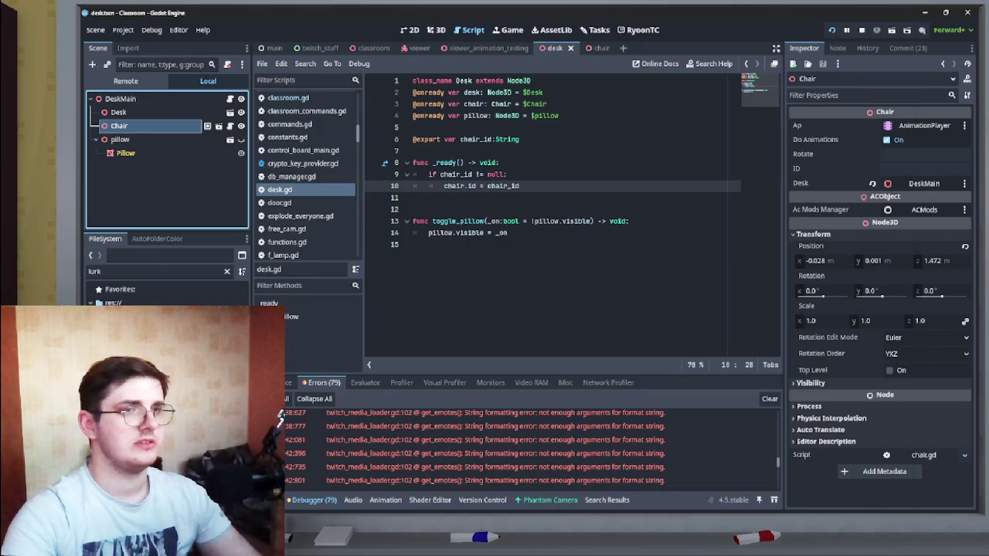
click(483, 48)
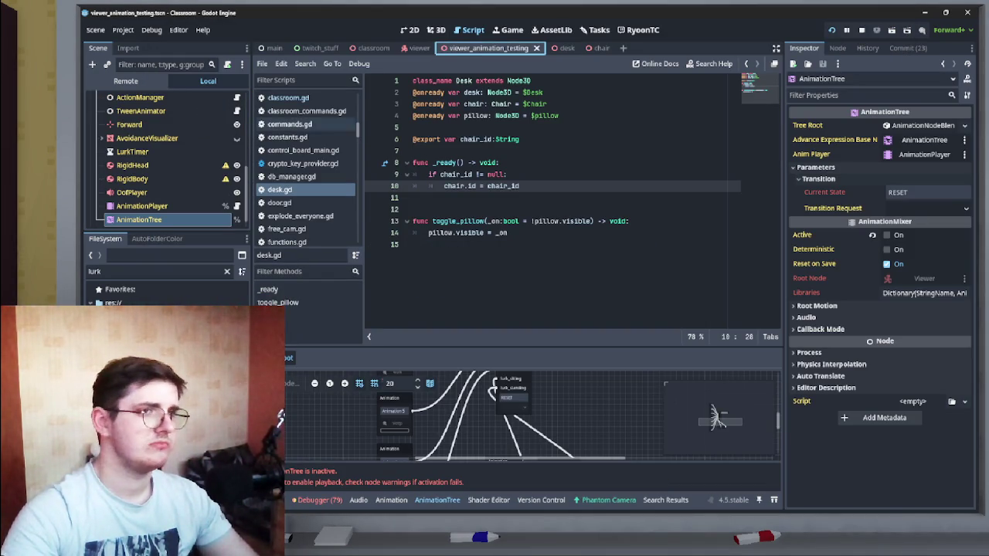
Step: In ac_lurk.gd, change the lurking viewer's modulate.a from 0.6 to 0.2
double_click(139, 355)
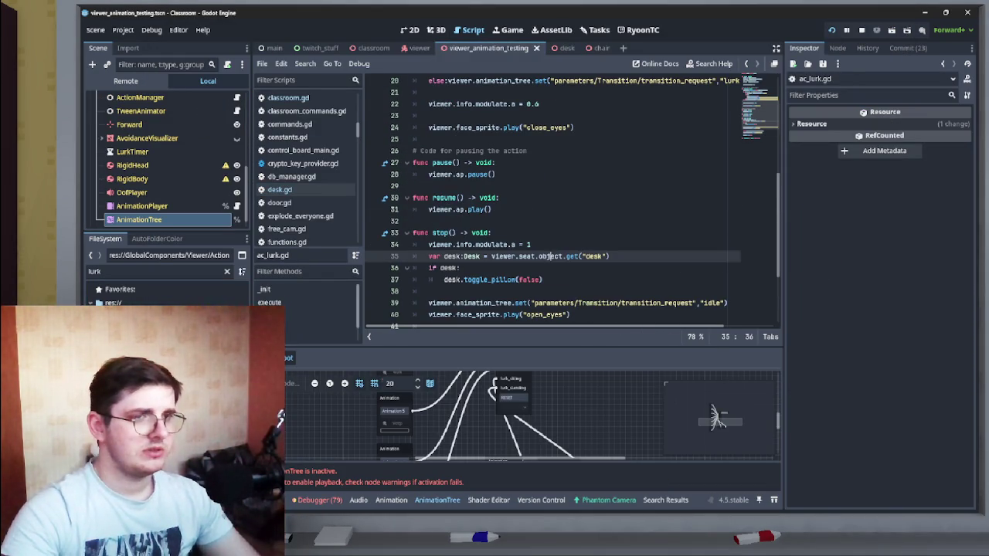
double_click(537, 103)
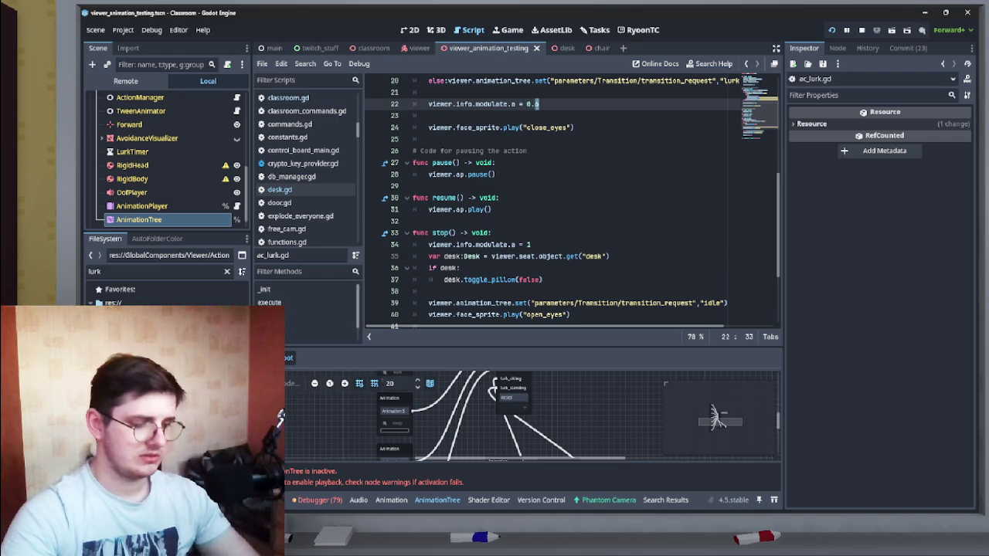
text(4)
key(F5)
Step: Save ac_lurk.gd and test the 0.2 lurk fade in the running game
key(alt+Tab)
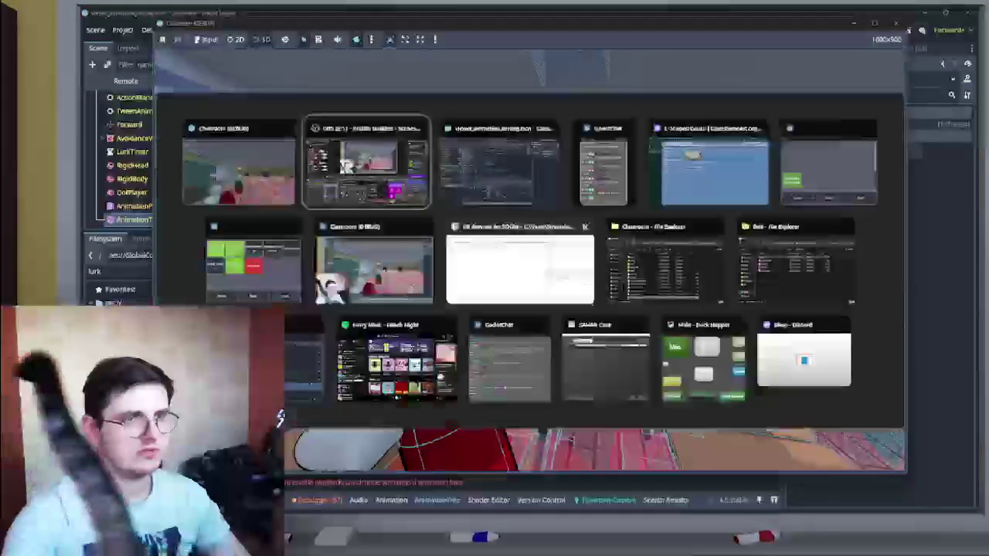
key(alt+Tab)
key(alt+Tab)
key(alt+Tab)
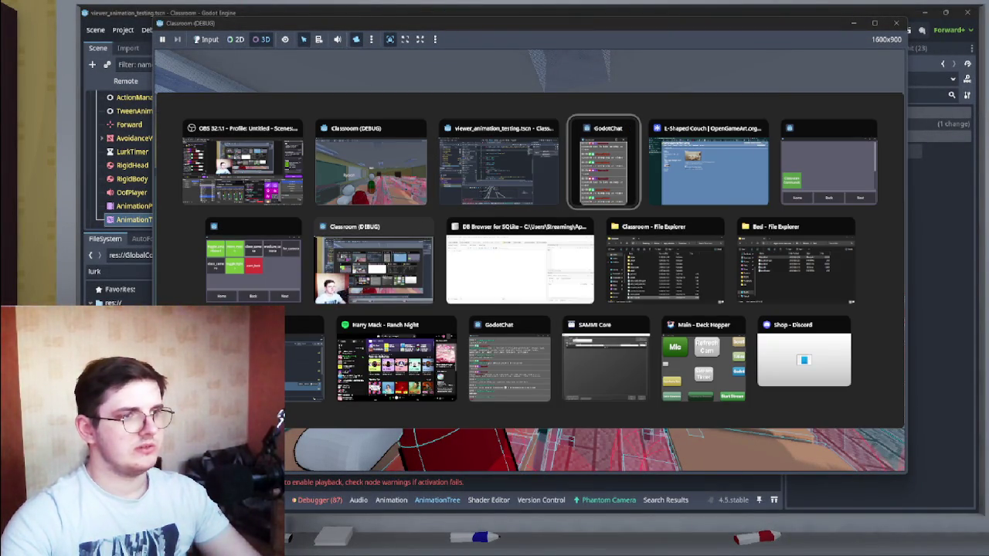
click(498, 166)
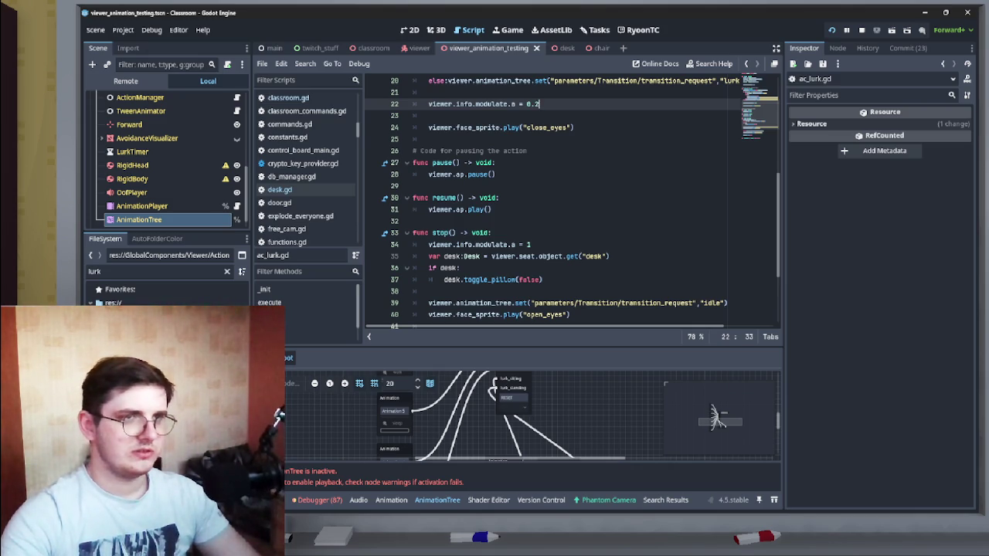
key(Down)
key(ctrl+s)
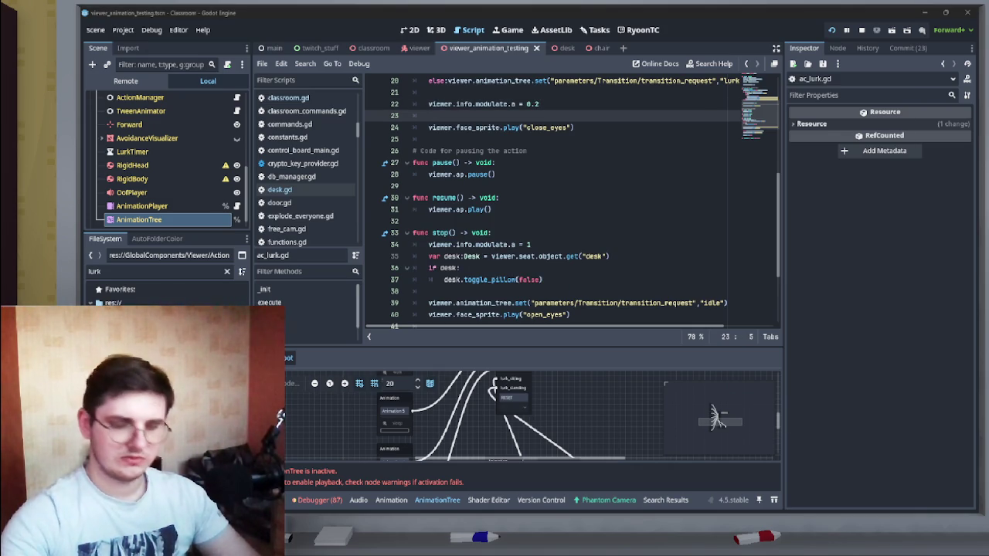
key(alt+Tab)
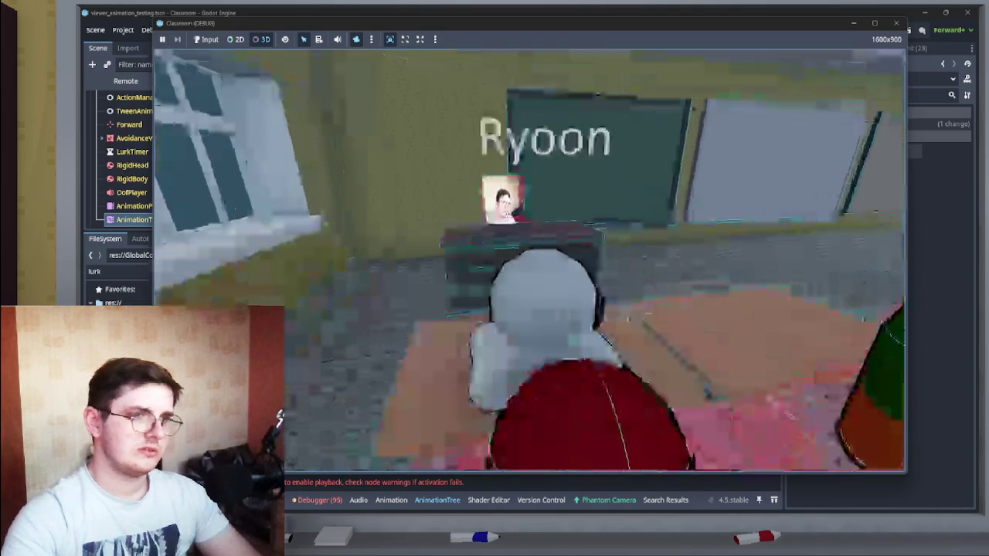
key(alt+Tab)
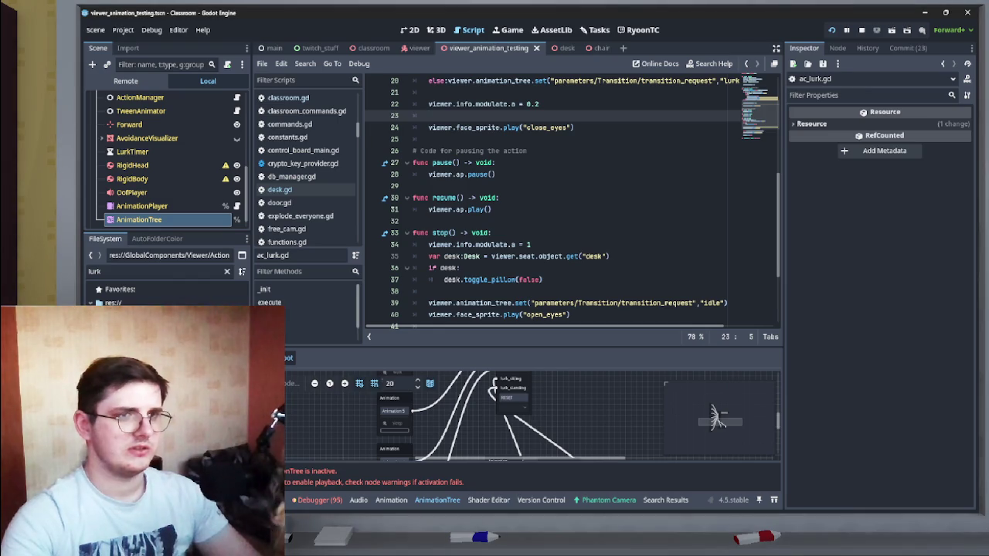
Step: Change the lurk opacity on line 22 from 0.2 to 0.1 and stop the game
click(539, 104)
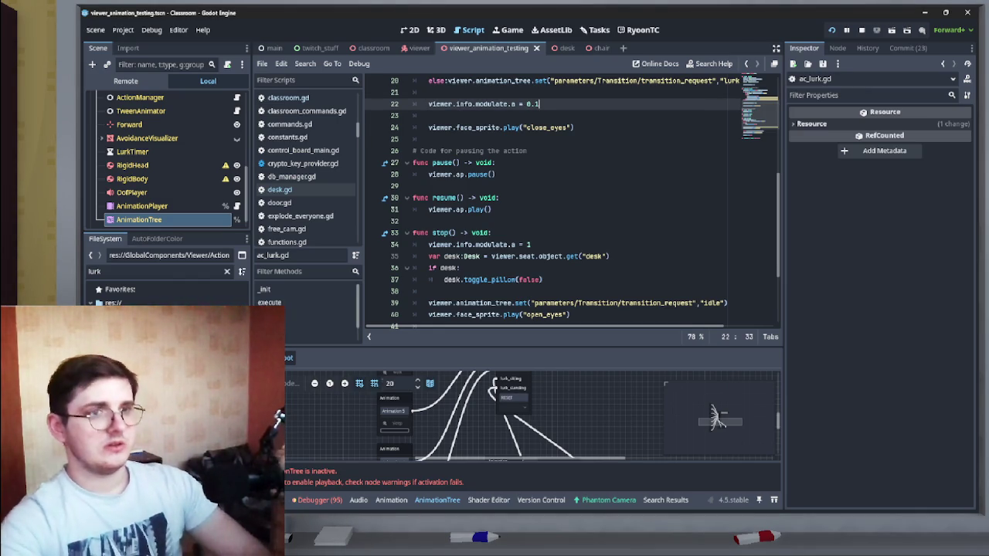
key(F5)
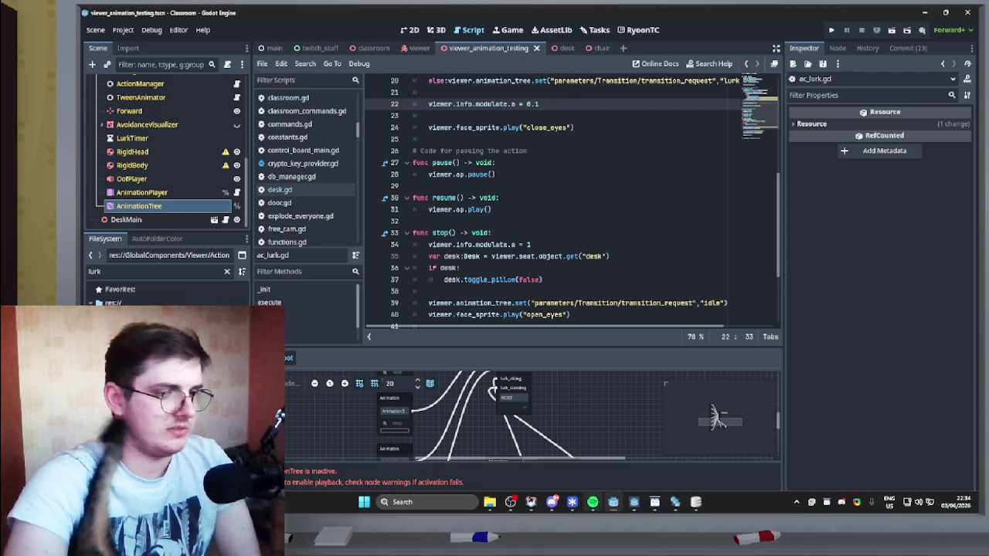
Step: In Chrome, go to the Twitch Stream Manager and bring up the Raid Channel list
click(613, 502)
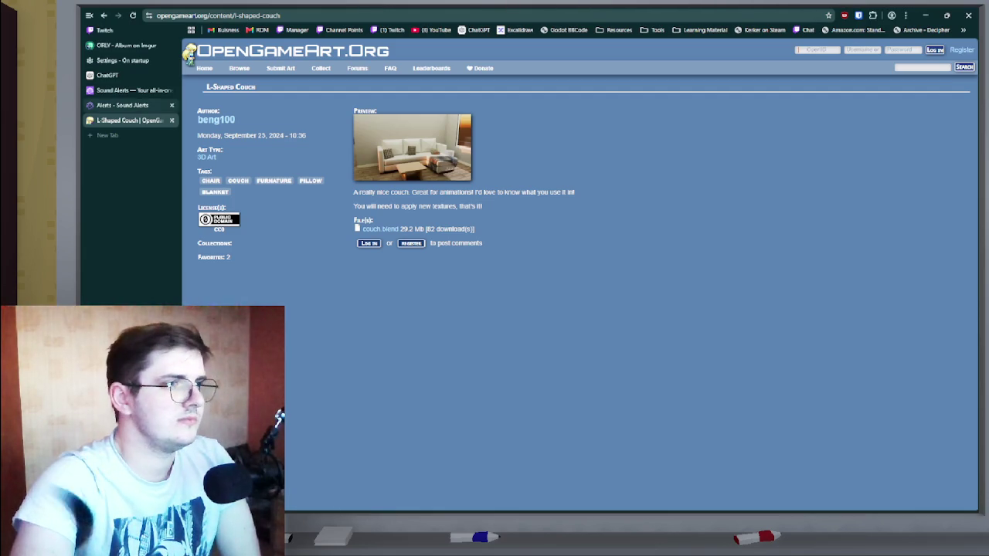
click(104, 30)
click(278, 417)
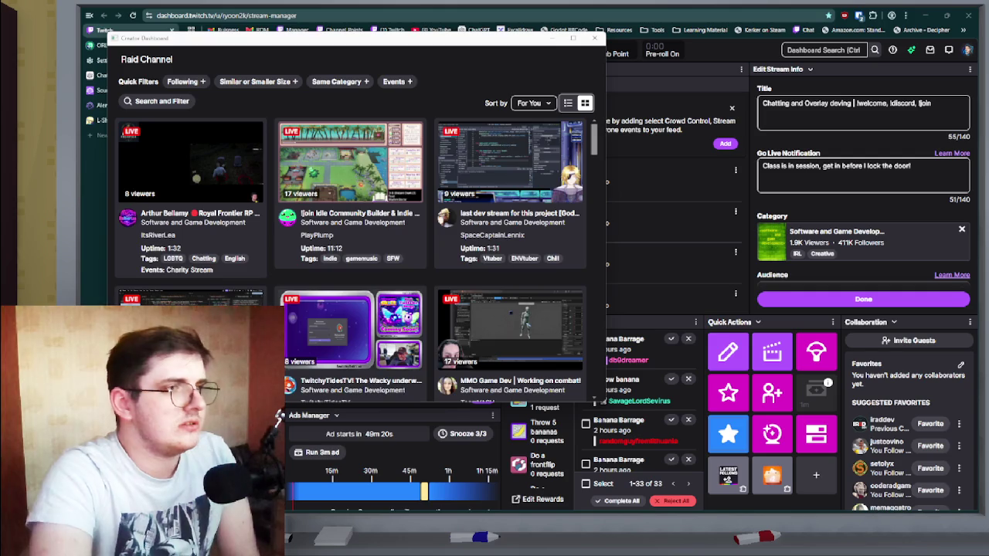
Step: Filter raid targets to followed channels, preview one, and start the raid
click(183, 82)
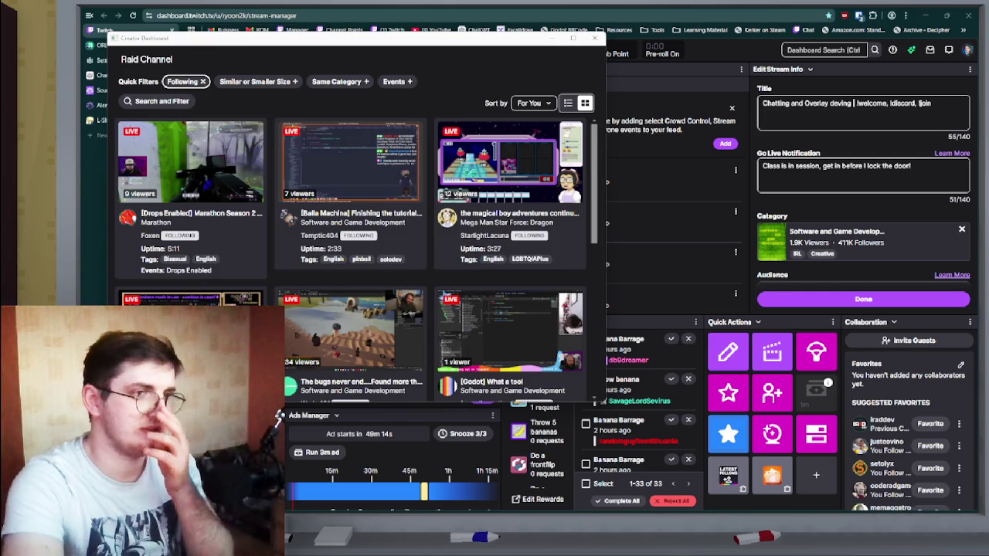
click(355, 222)
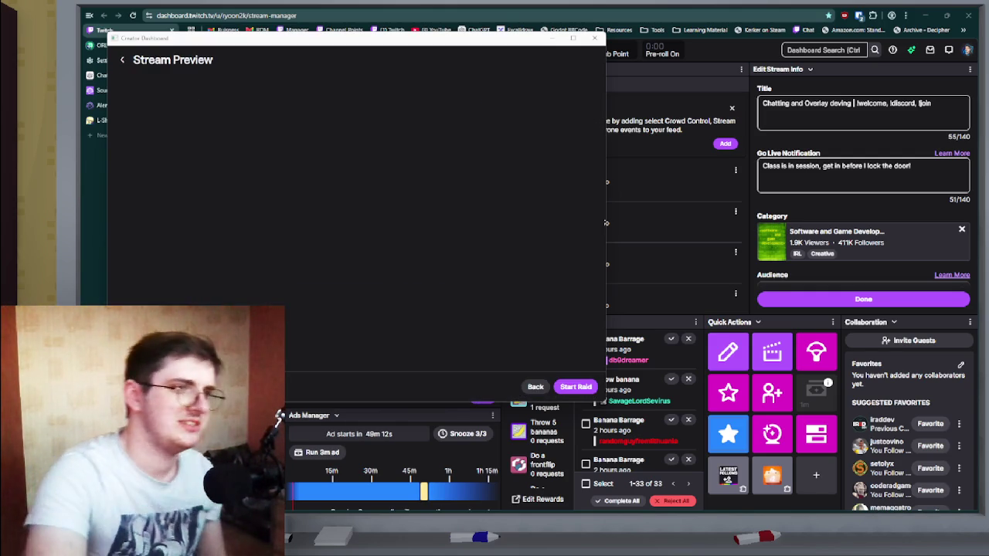
right_click(258, 170)
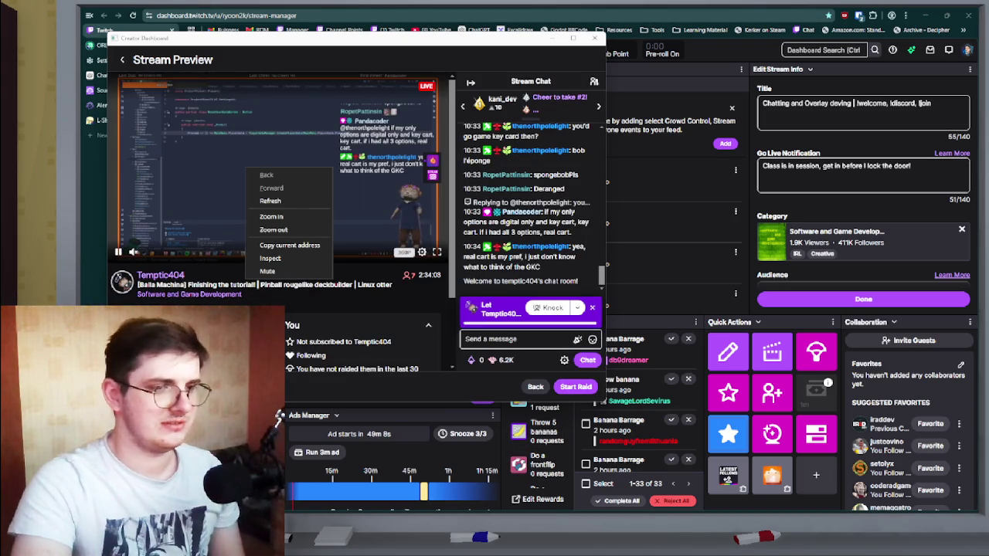
click(576, 386)
Step: Close the extra Twitch popup window and the stream preview window
right_click(283, 160)
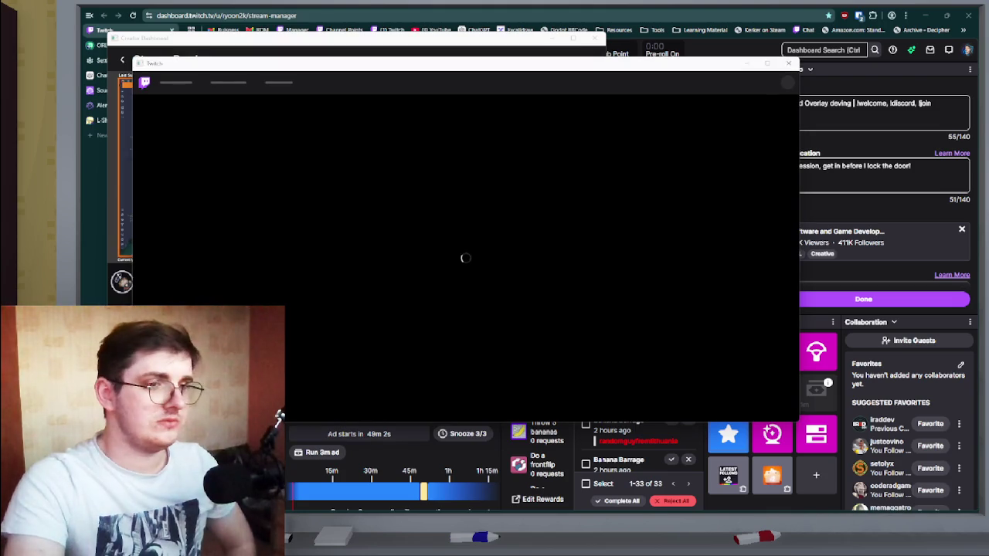
right_click(482, 218)
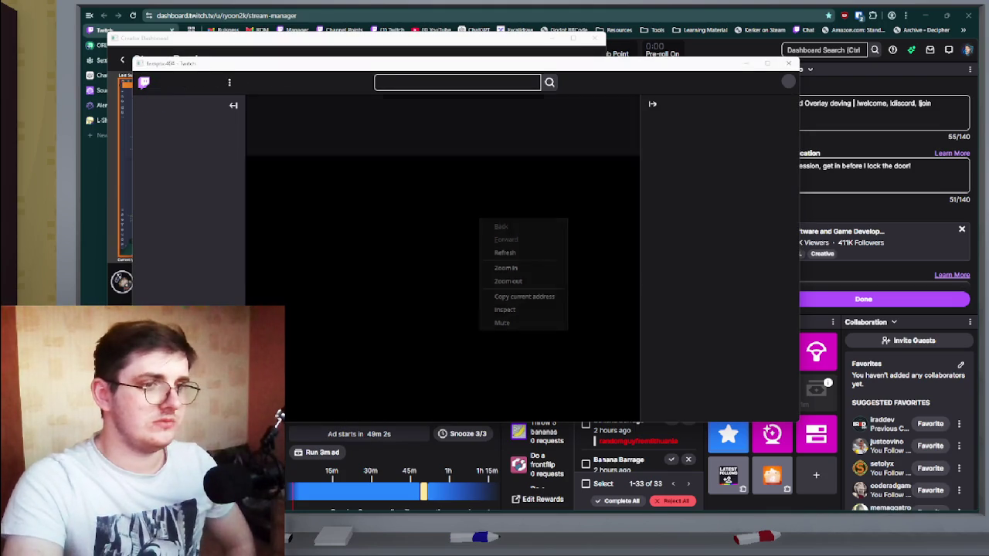
right_click(632, 170)
key(Escape)
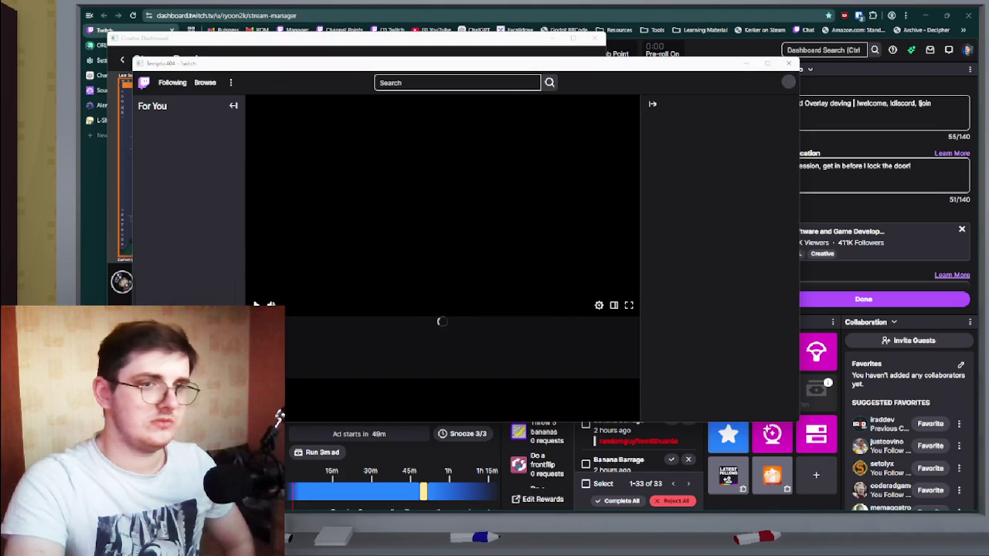
click(787, 62)
click(594, 37)
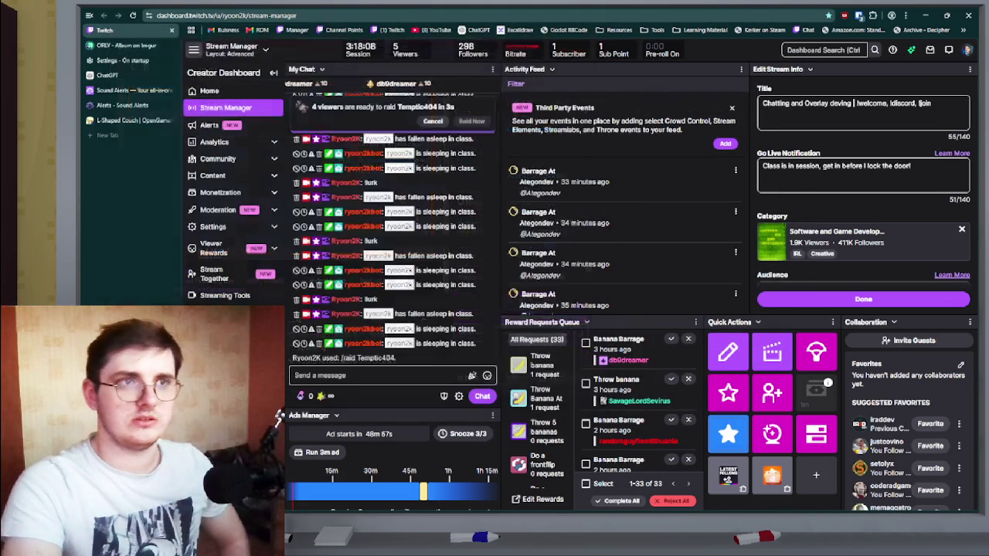